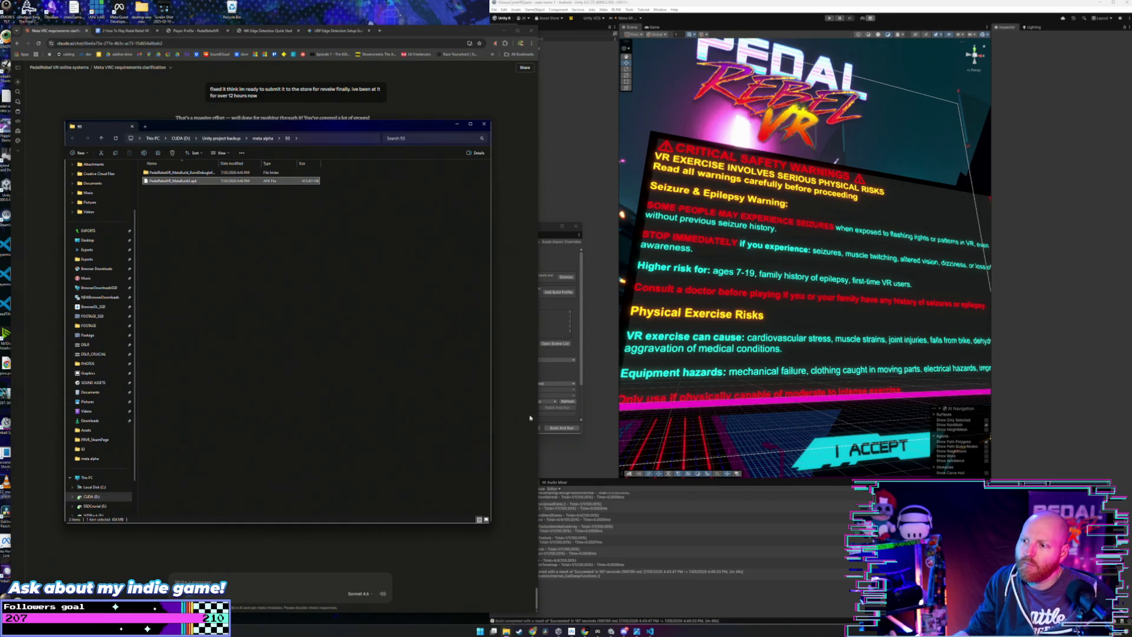
# Step: Upload the Pedal Rebel APK from meta alpha\92 to the BETA release channel in Developer Hub
pyautogui.click(560, 631)
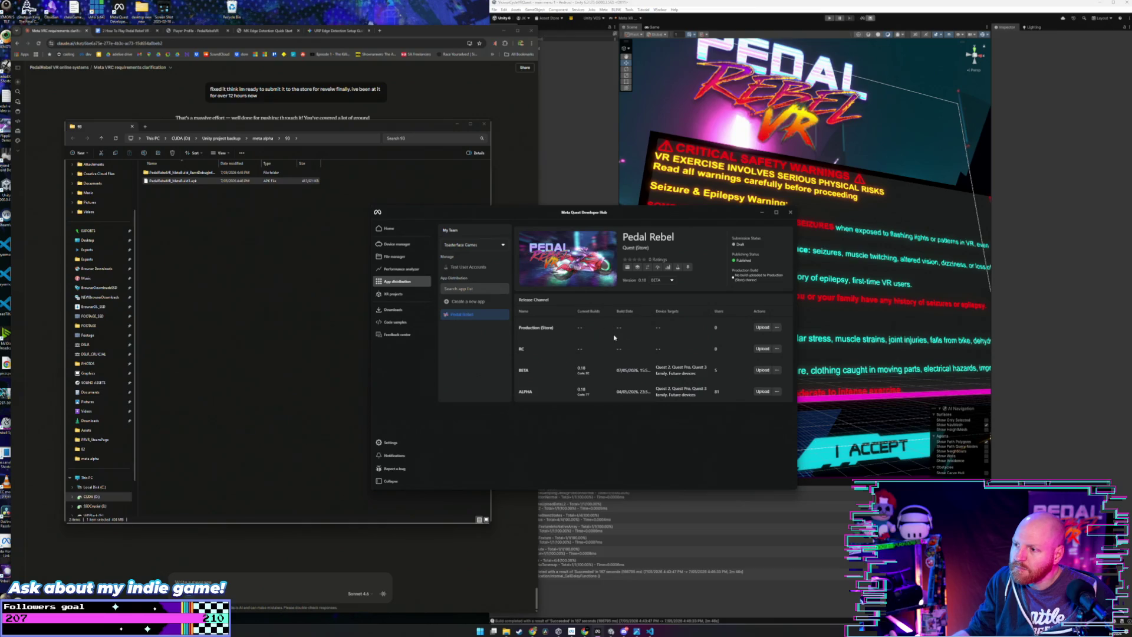
pyautogui.click(762, 370)
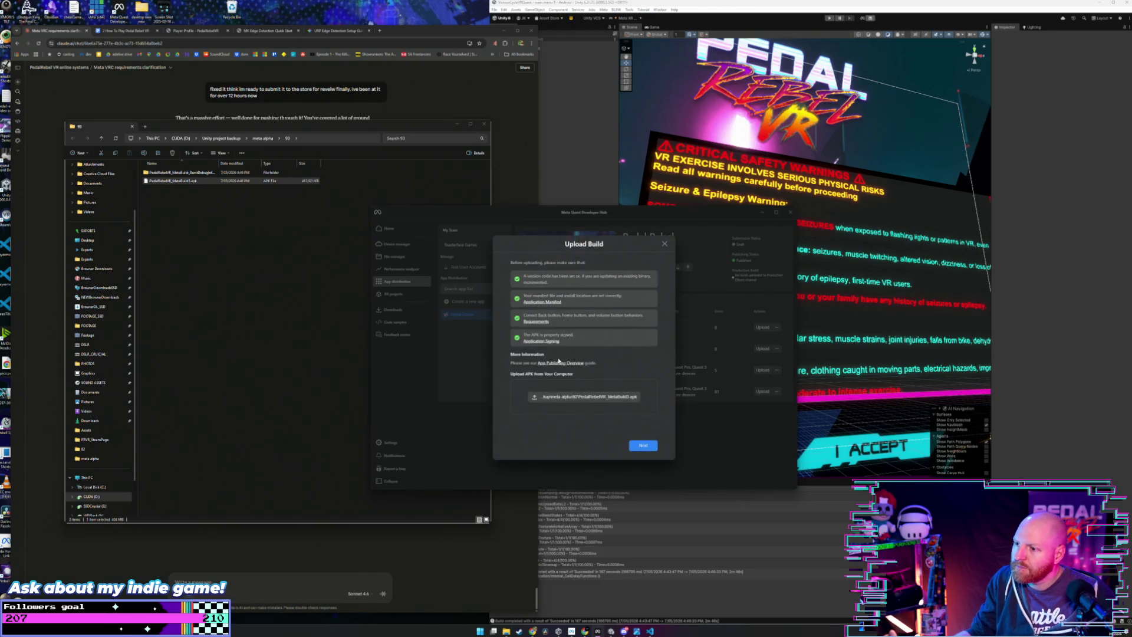
pyautogui.click(606, 397)
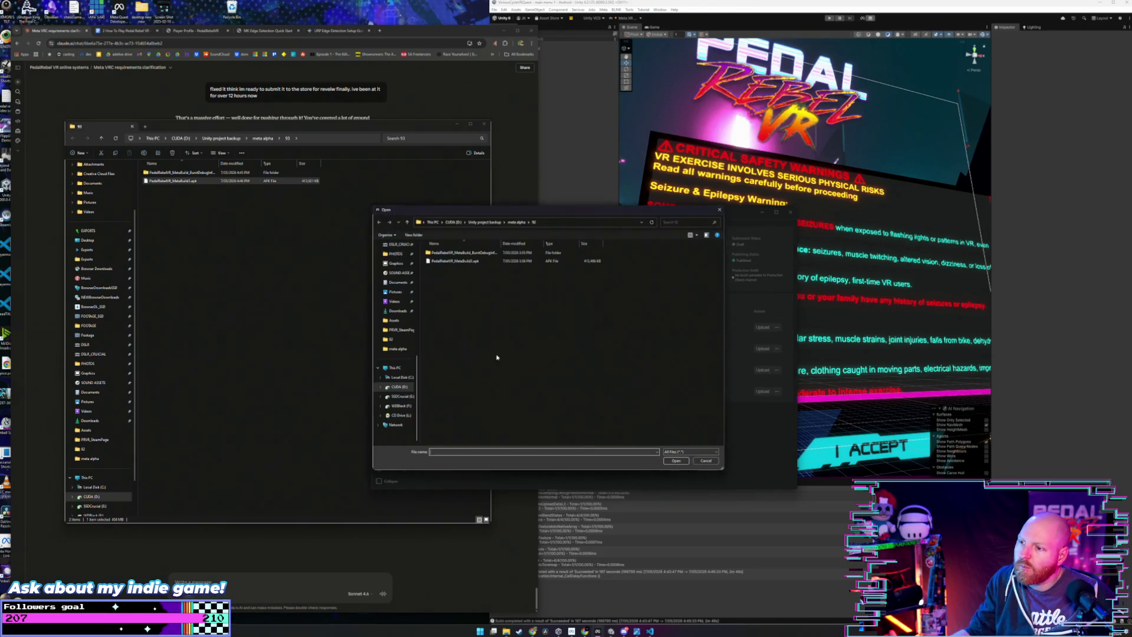
pyautogui.click(455, 261)
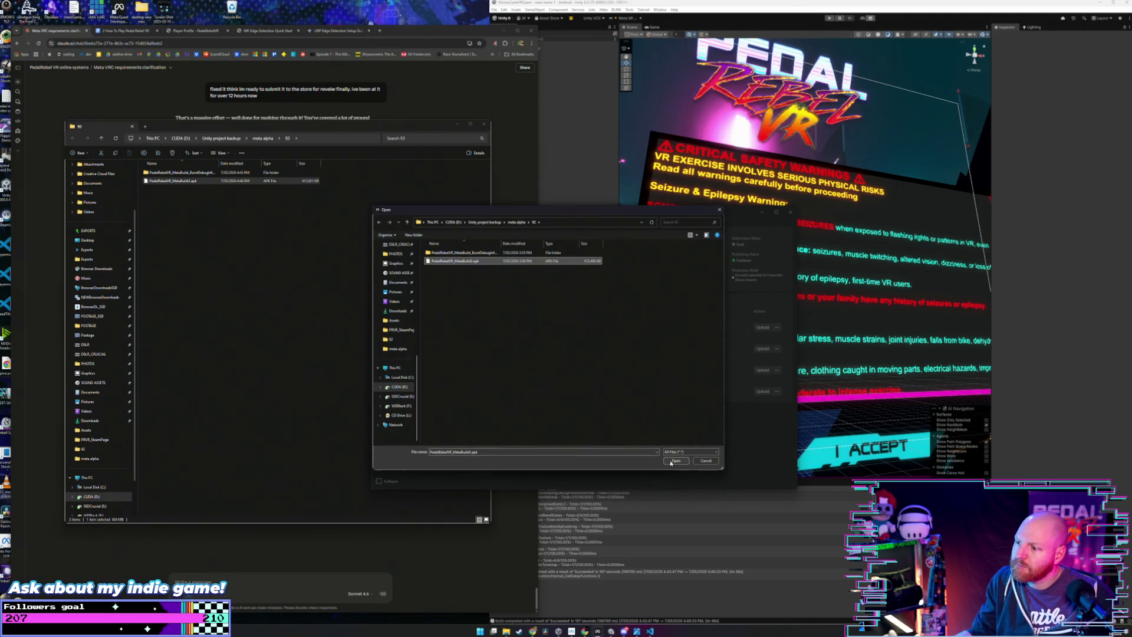
pyautogui.click(676, 461)
pyautogui.click(643, 445)
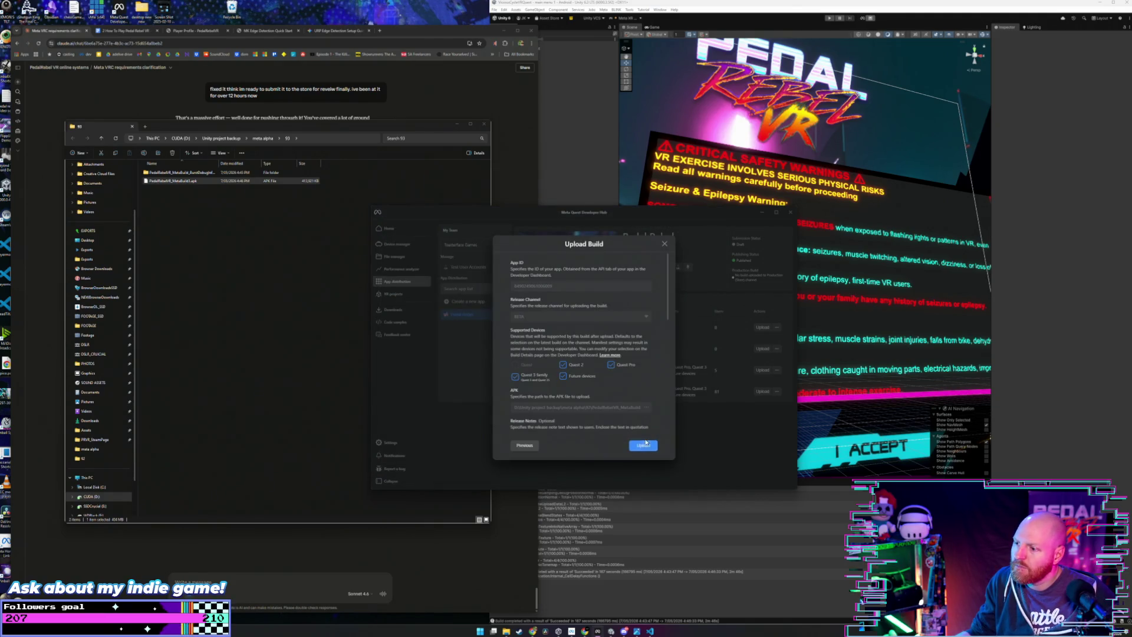
pyautogui.click(636, 446)
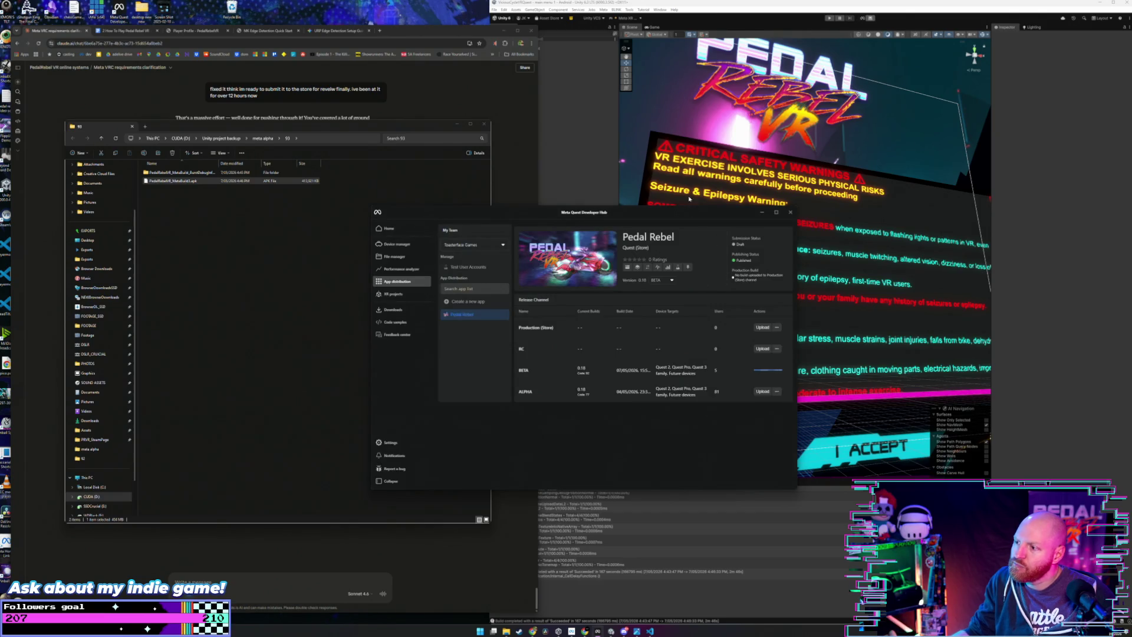
pyautogui.click(587, 75)
# Step: Change the Android Bundle Version Code (was 83) by entering 8 in Player settings
pyautogui.click(495, 9)
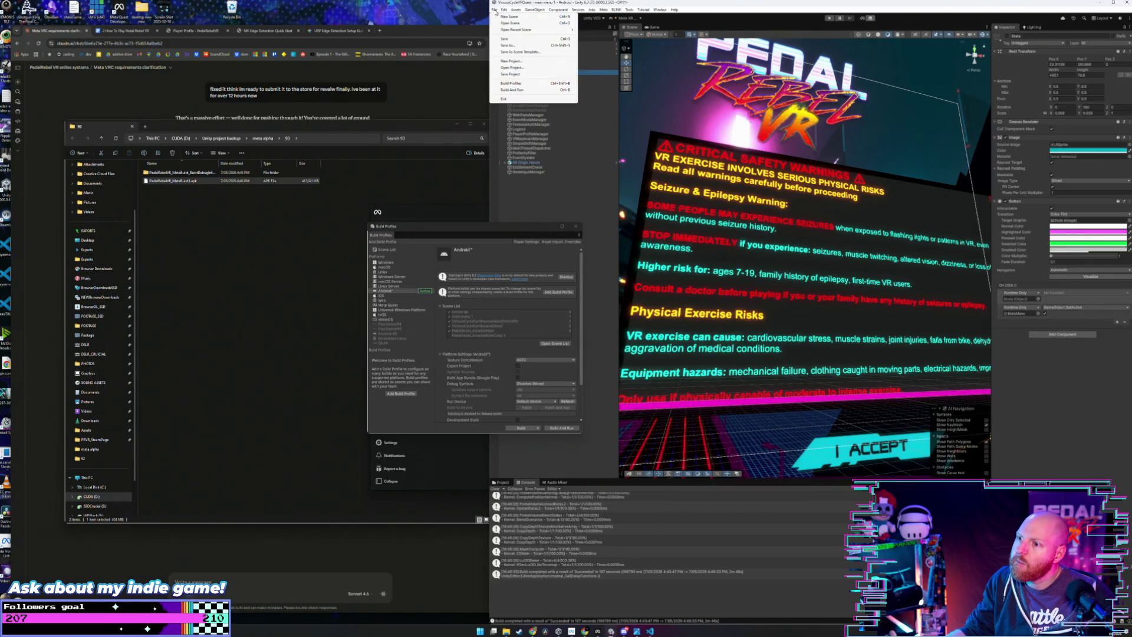
pyautogui.click(526, 242)
pyautogui.click(527, 241)
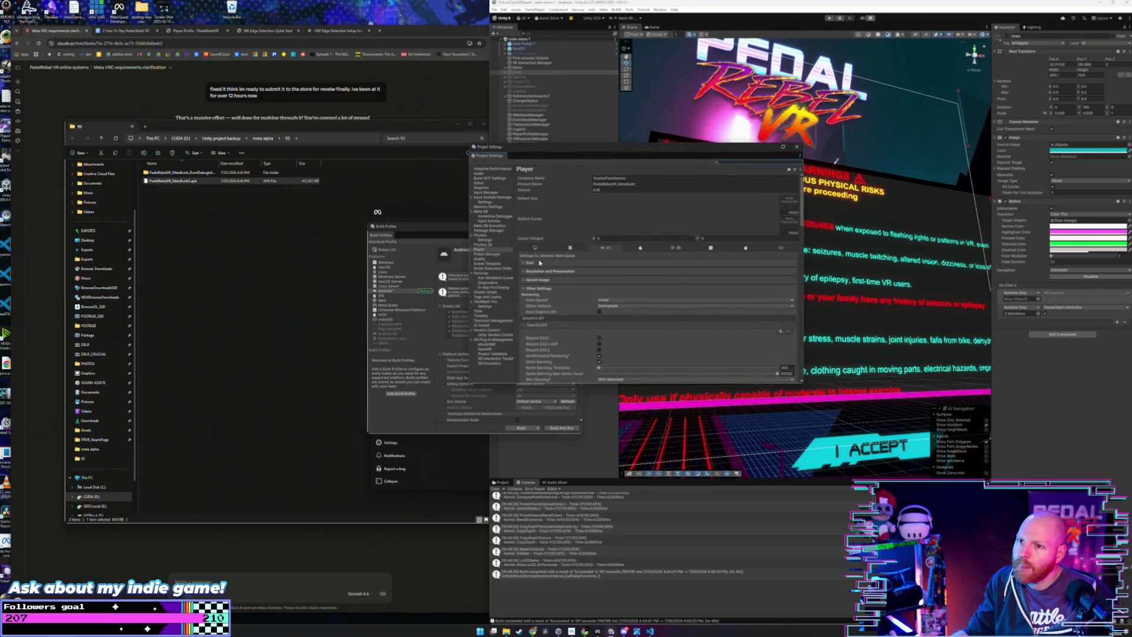
pyautogui.scroll(-10, 566, 260)
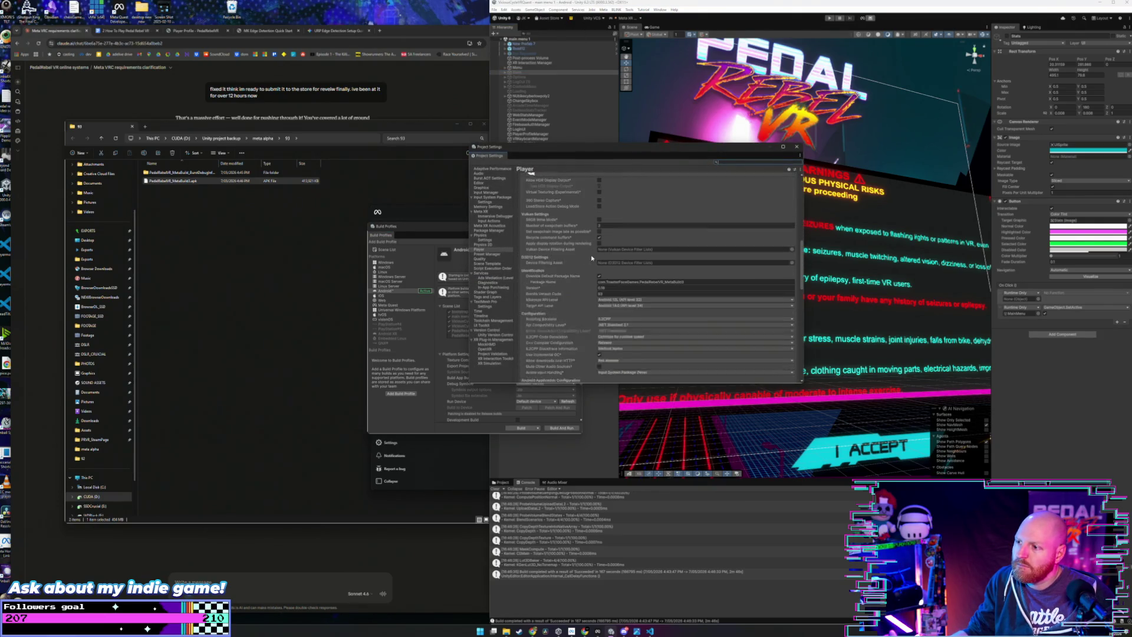
pyautogui.scroll(-1, 591, 258)
pyautogui.click(583, 277)
pyautogui.write('8')
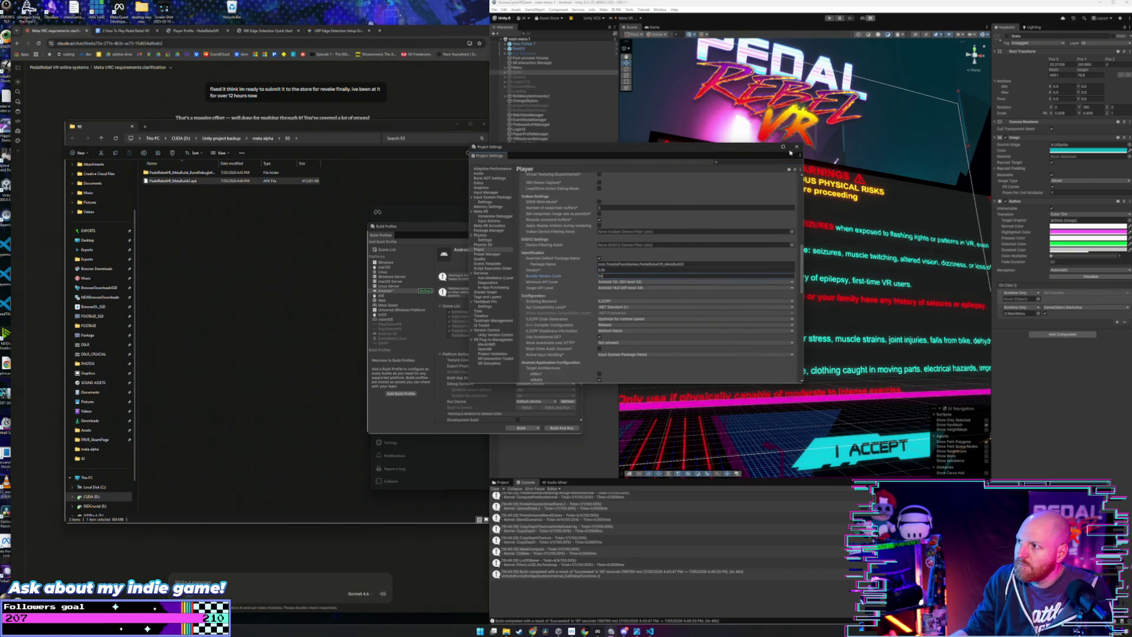
pyautogui.click(797, 146)
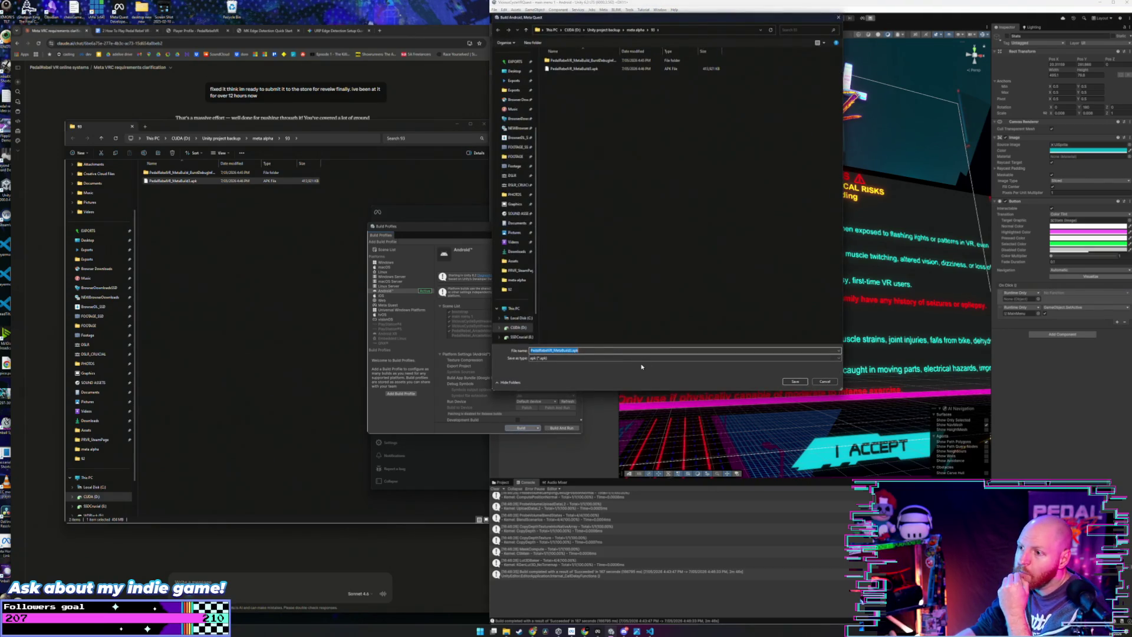
# Step: Create folder 94 inside meta alpha and save the Android APK build into it
pyautogui.click(526, 30)
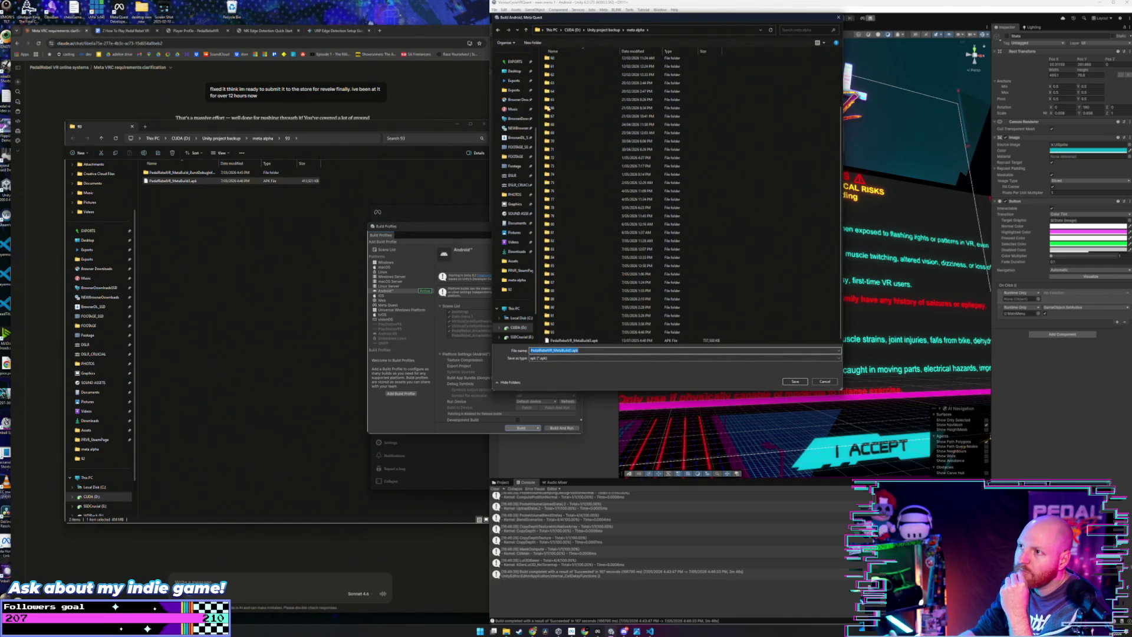
pyautogui.click(531, 43)
pyautogui.write('94')
pyautogui.press('Return')
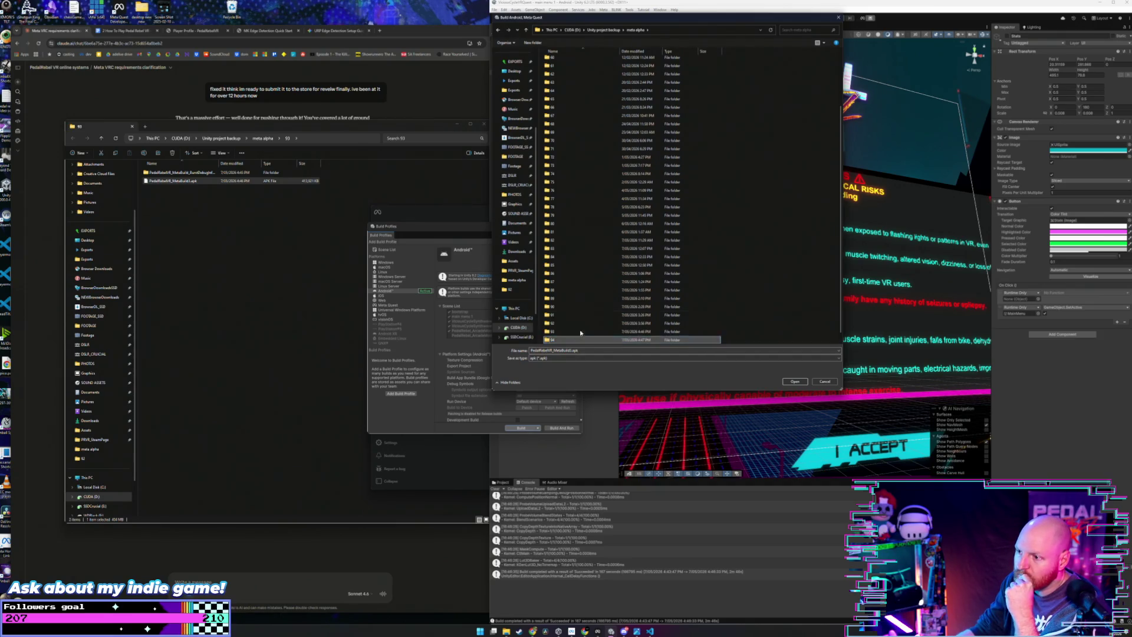
pyautogui.doubleClick(576, 341)
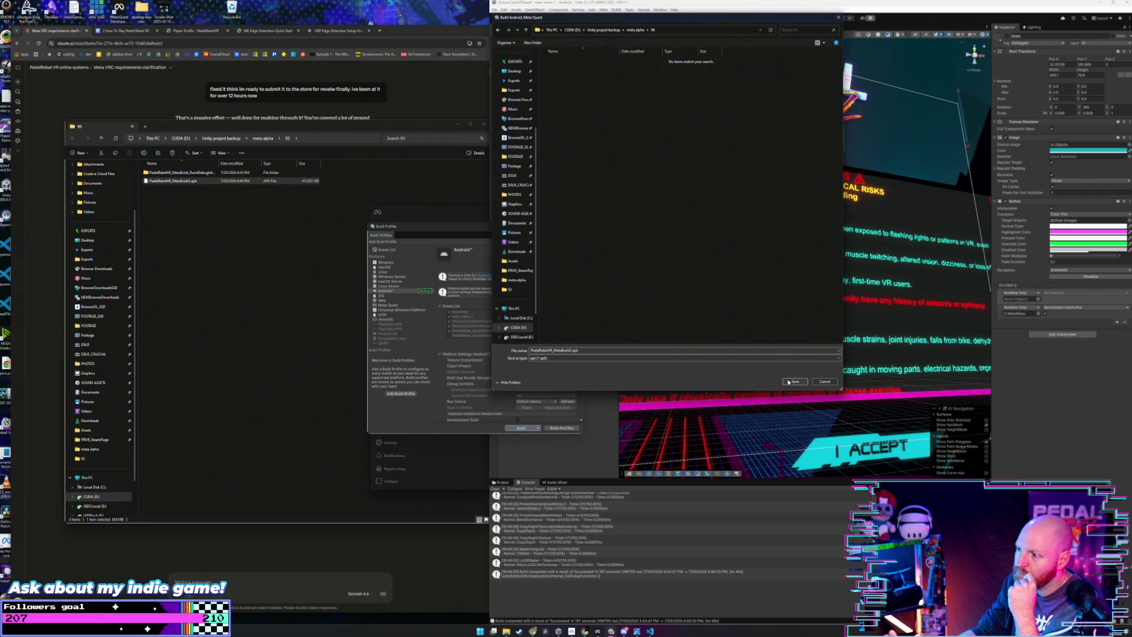
pyautogui.click(795, 382)
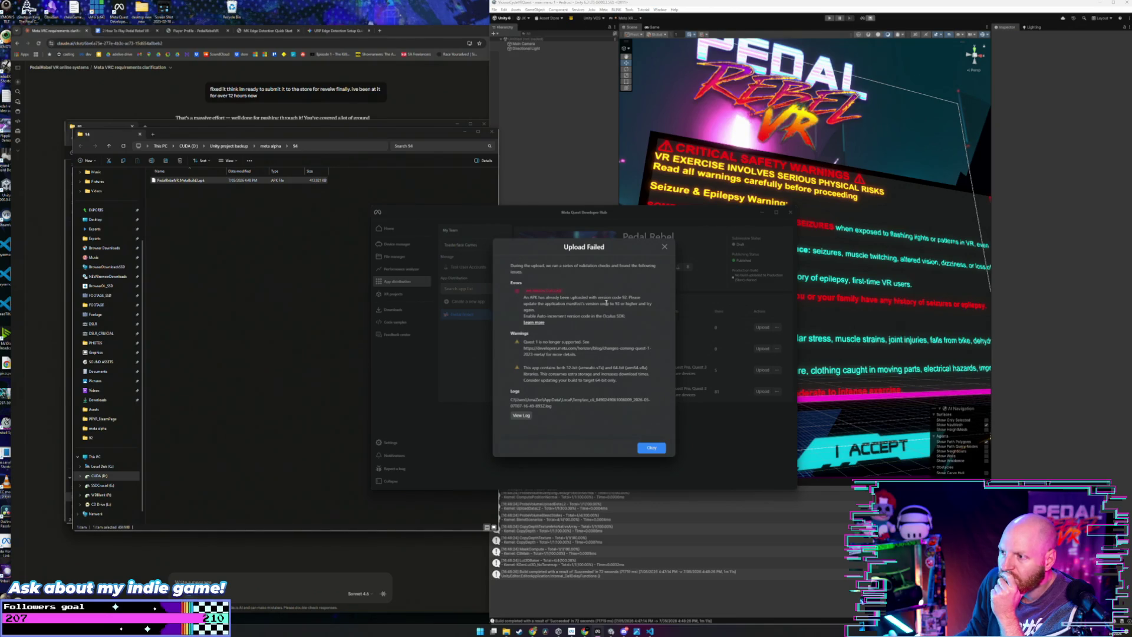
# Step: Dismiss the upload failure and upload PedalRebelVR_MetaBuild3.apk from folder 94 to BETA
pyautogui.click(649, 448)
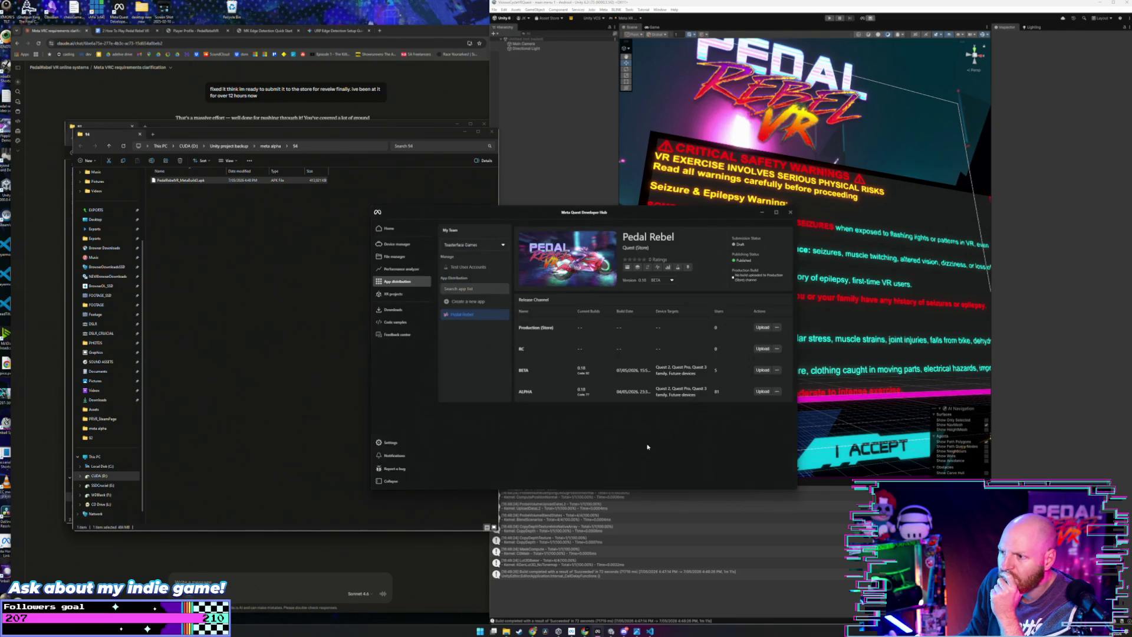
pyautogui.click(765, 371)
pyautogui.click(578, 396)
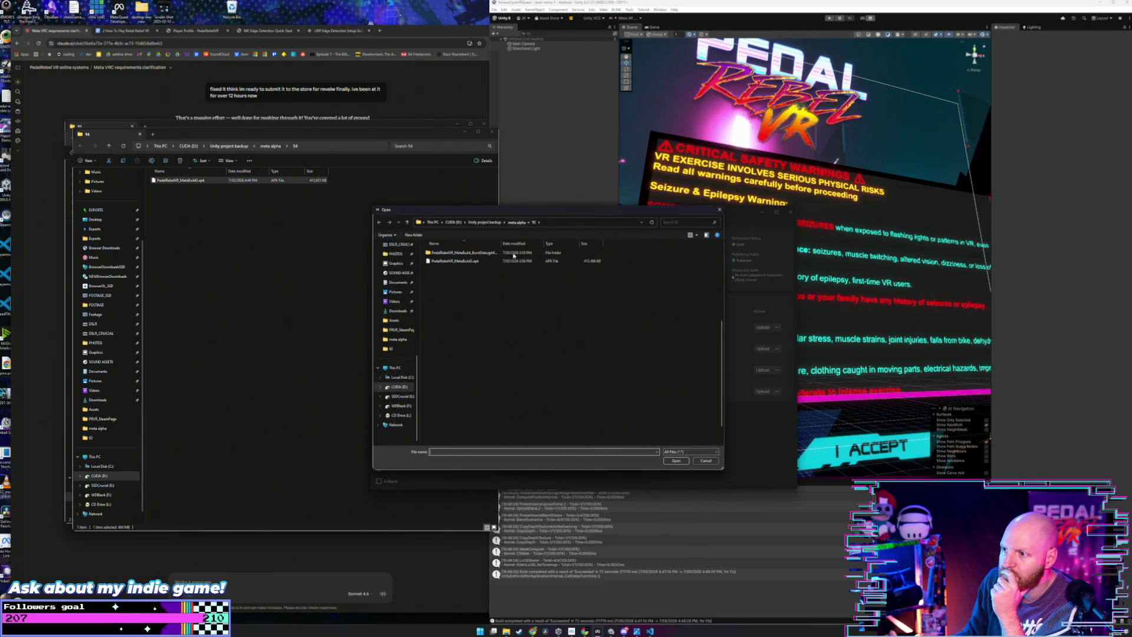
pyautogui.doubleClick(437, 433)
pyautogui.click(455, 260)
pyautogui.click(677, 460)
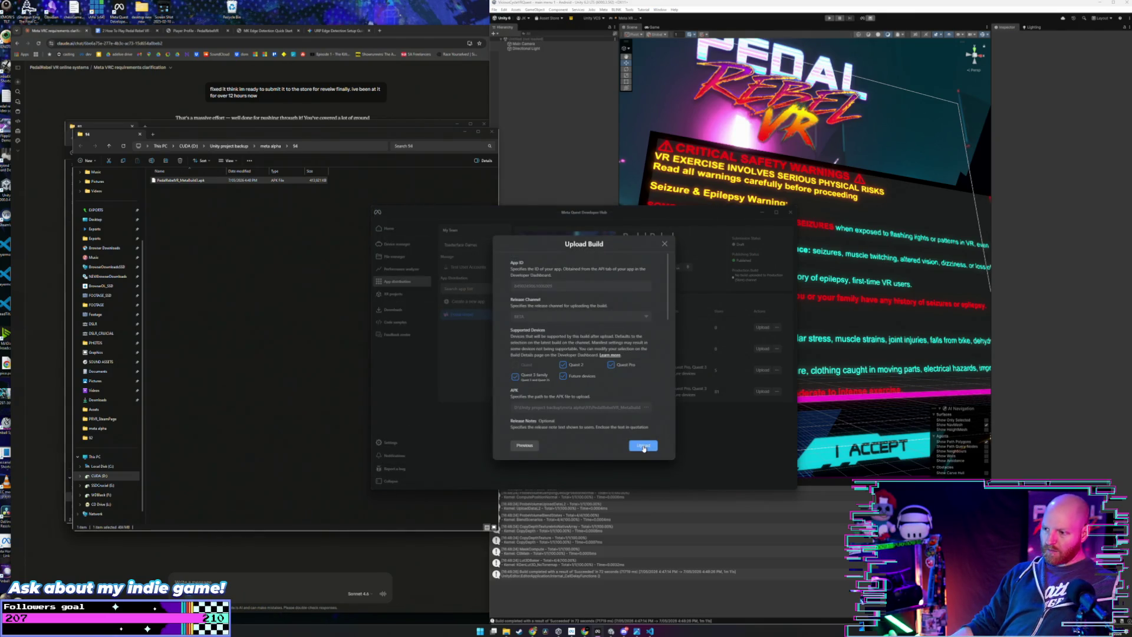
pyautogui.click(651, 447)
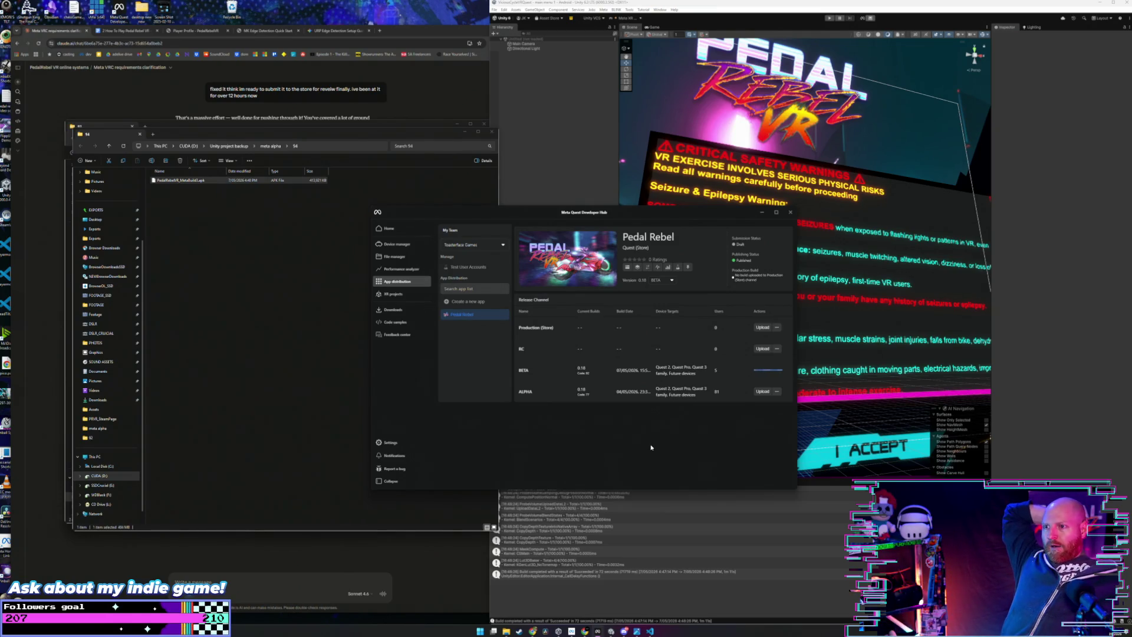
# Step: Upload PedalRebelVR_MetaBuild3.apk from folder 94 to ALPHA, then dismiss the failure message
pyautogui.click(760, 393)
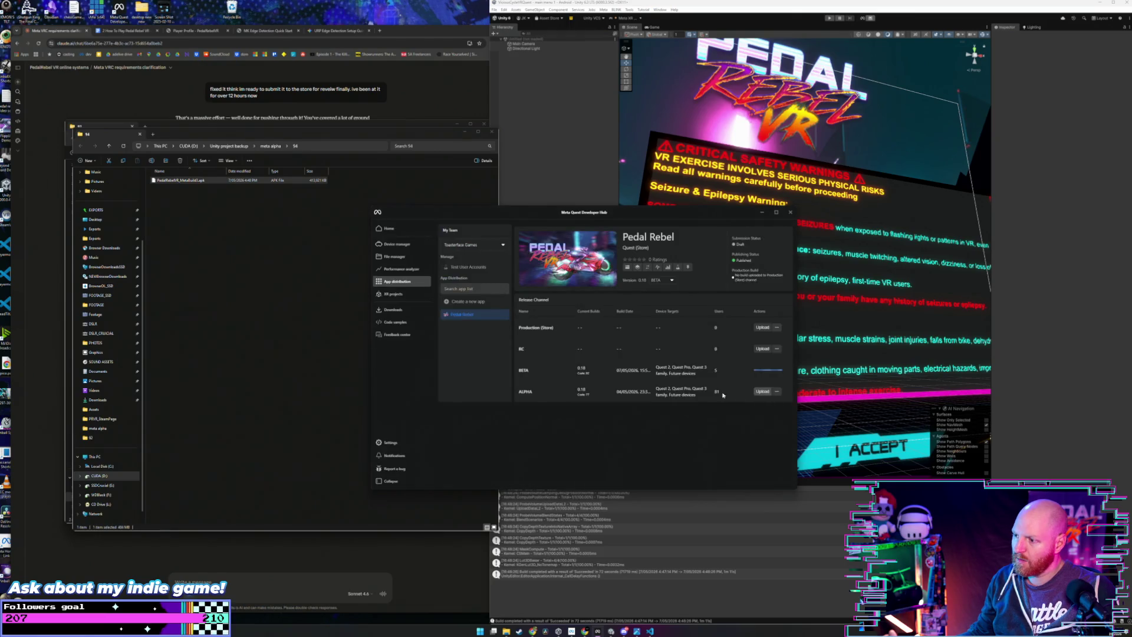
pyautogui.click(758, 393)
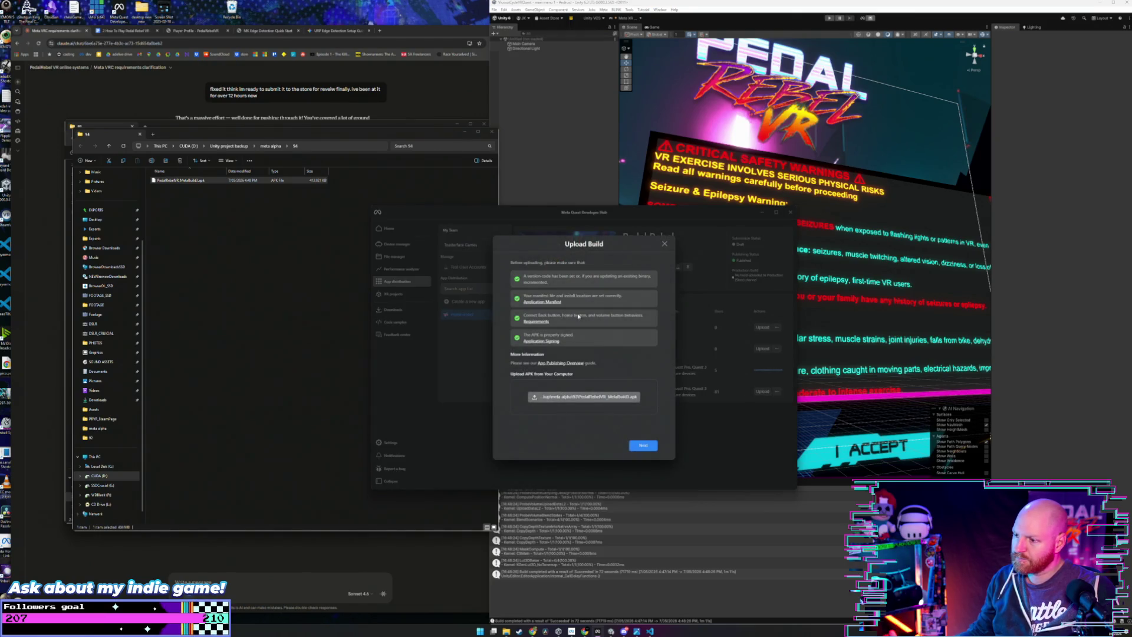
pyautogui.click(515, 300)
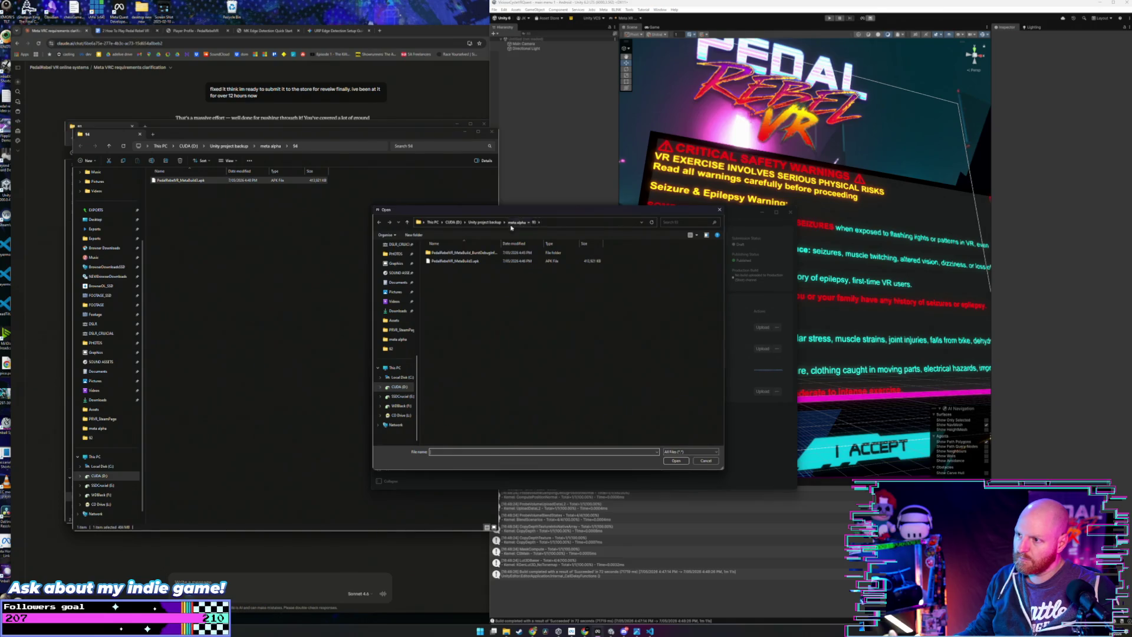
pyautogui.doubleClick(448, 436)
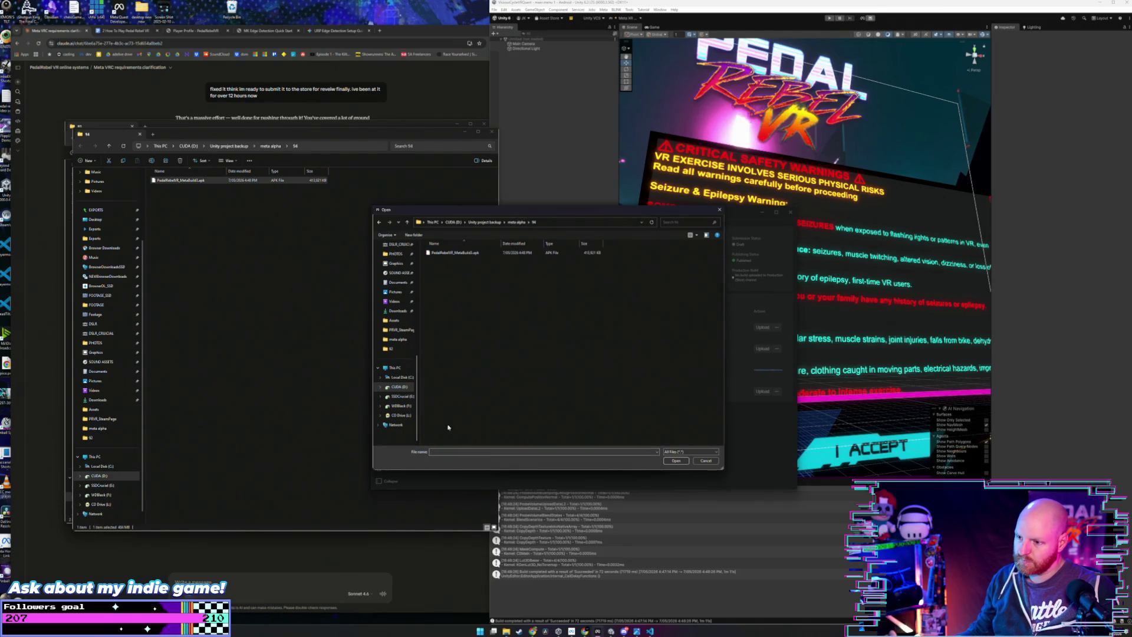
pyautogui.click(466, 252)
pyautogui.click(675, 460)
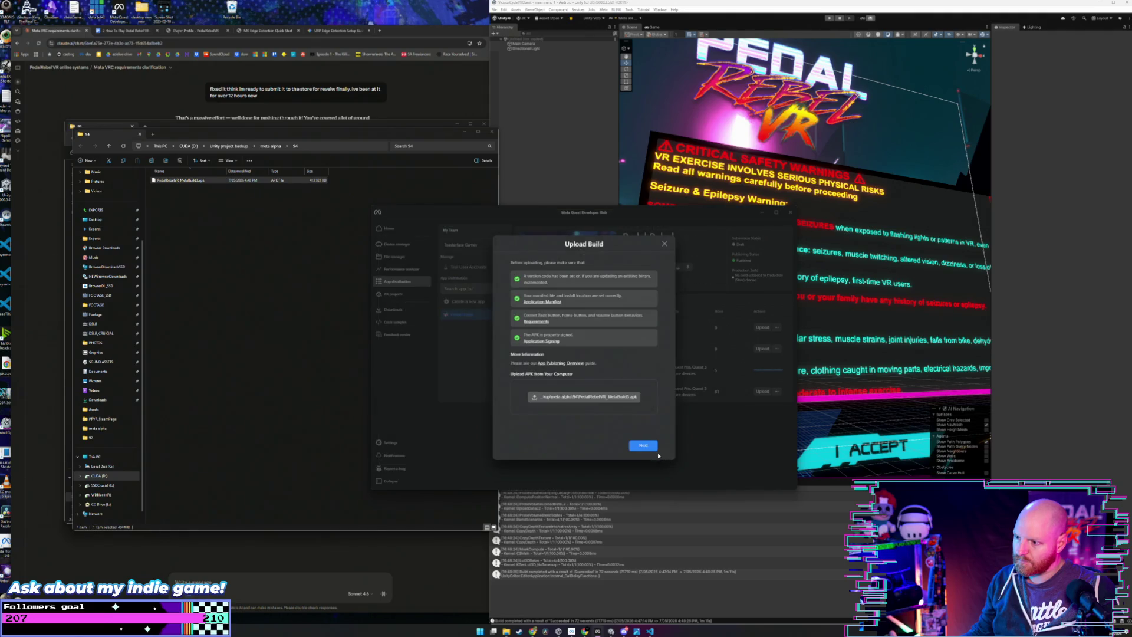
pyautogui.click(656, 446)
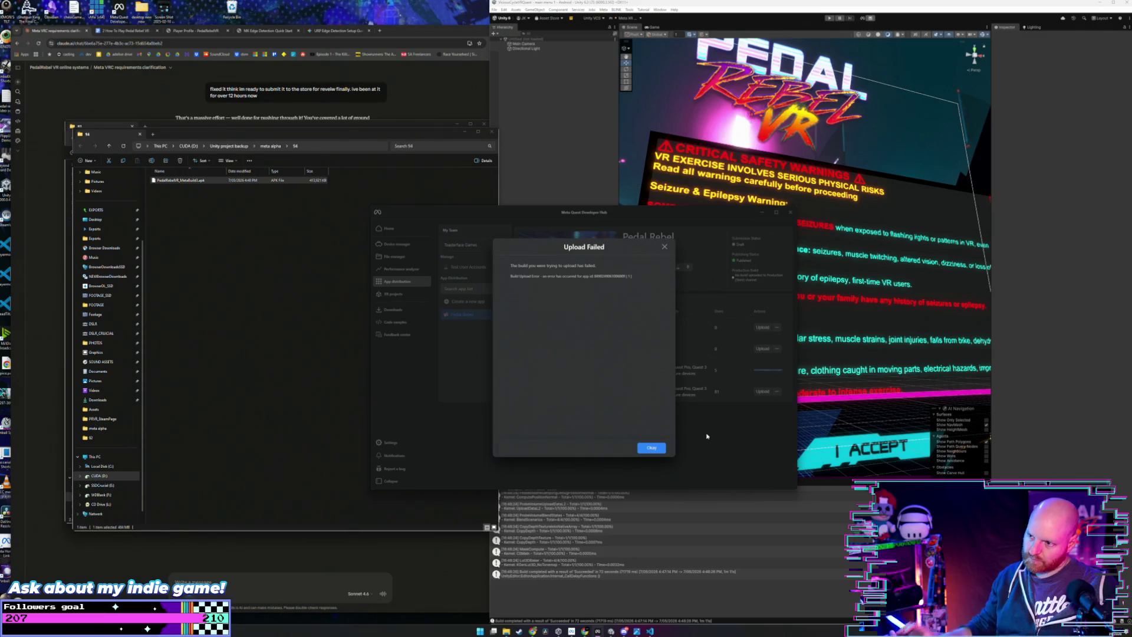
pyautogui.click(651, 448)
pyautogui.click(632, 571)
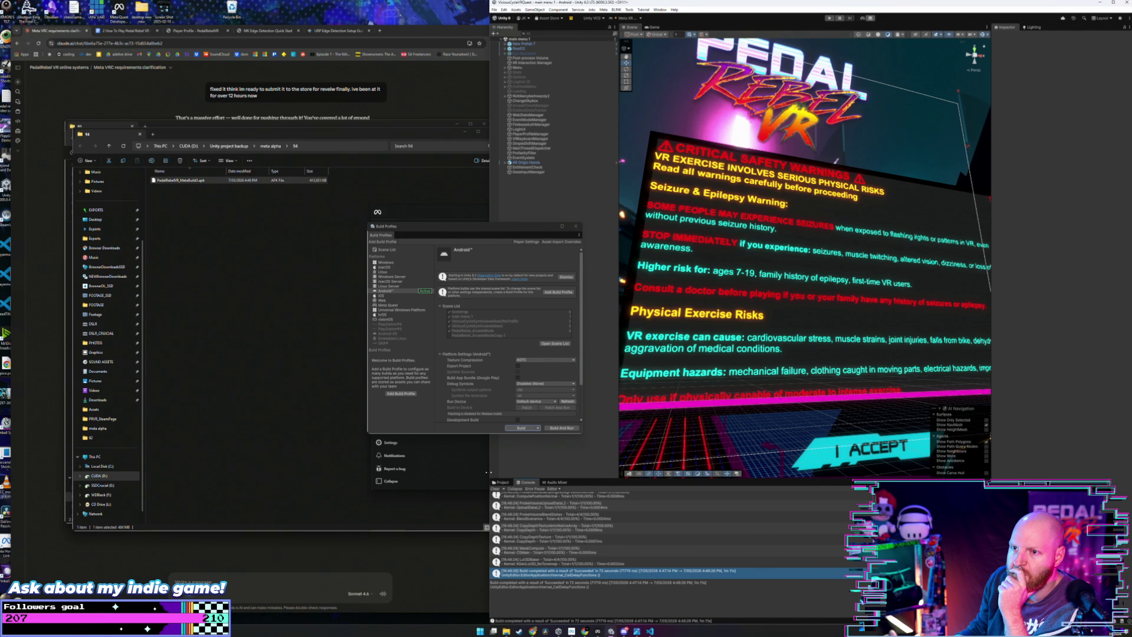
# Step: Retry uploading PedalRebelVR_MetaBuild3.apk from meta alpha\94 to the ALPHA channel
pyautogui.click(597, 631)
pyautogui.click(759, 392)
pyautogui.click(517, 222)
pyautogui.doubleClick(457, 434)
pyautogui.click(454, 252)
pyautogui.click(675, 461)
pyautogui.click(651, 447)
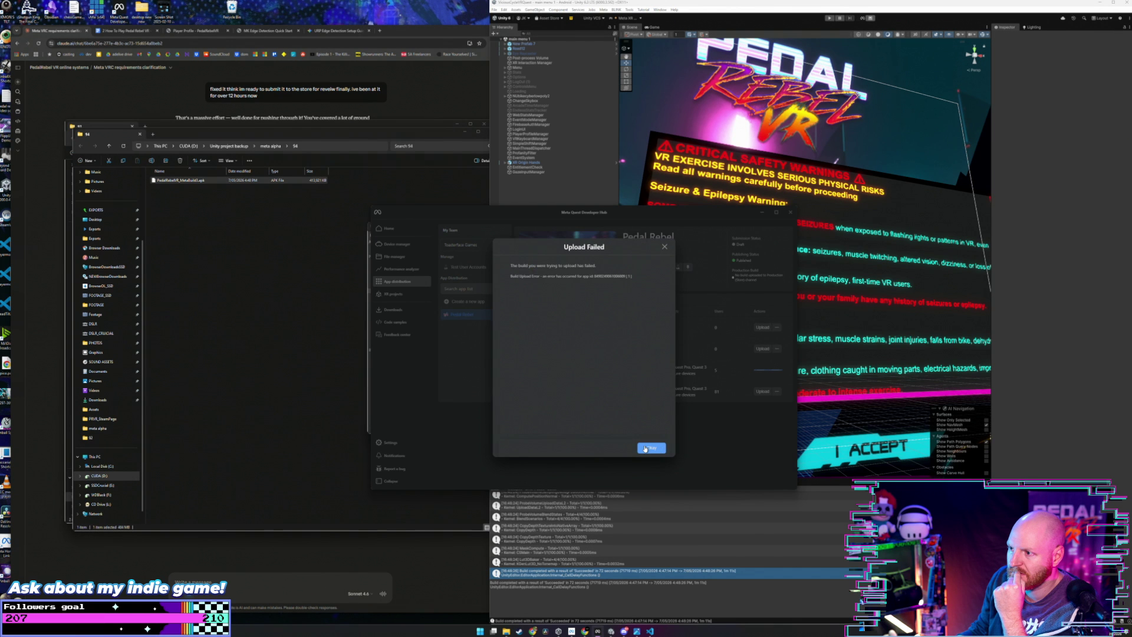
# Step: Dismiss the Upload Failed message and begin a new ALPHA channel upload
pyautogui.click(651, 451)
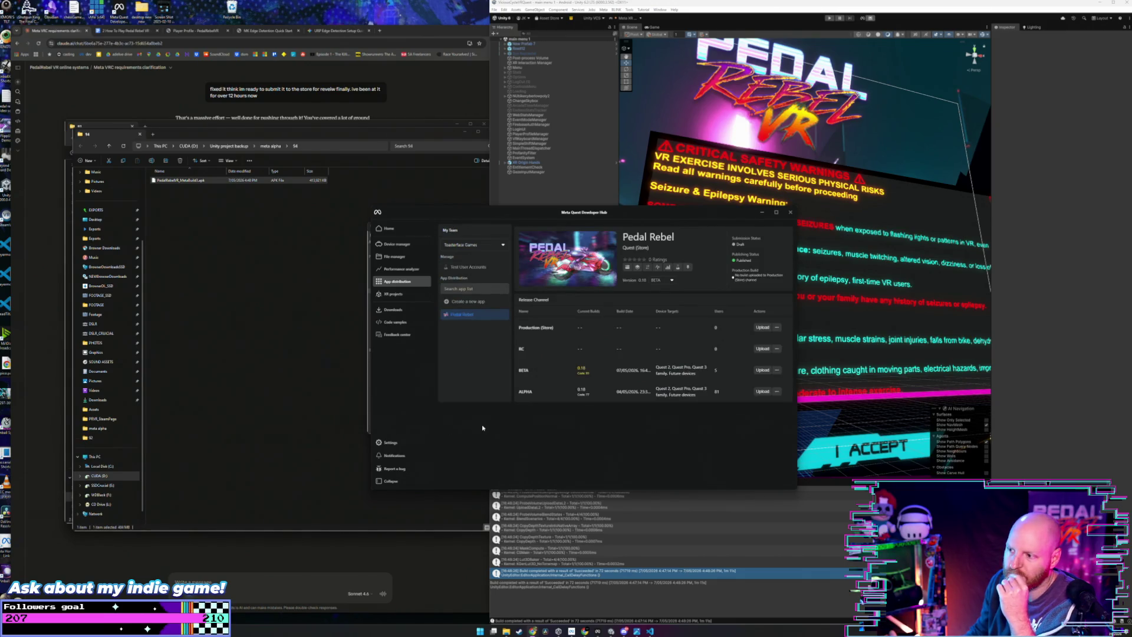
pyautogui.click(762, 391)
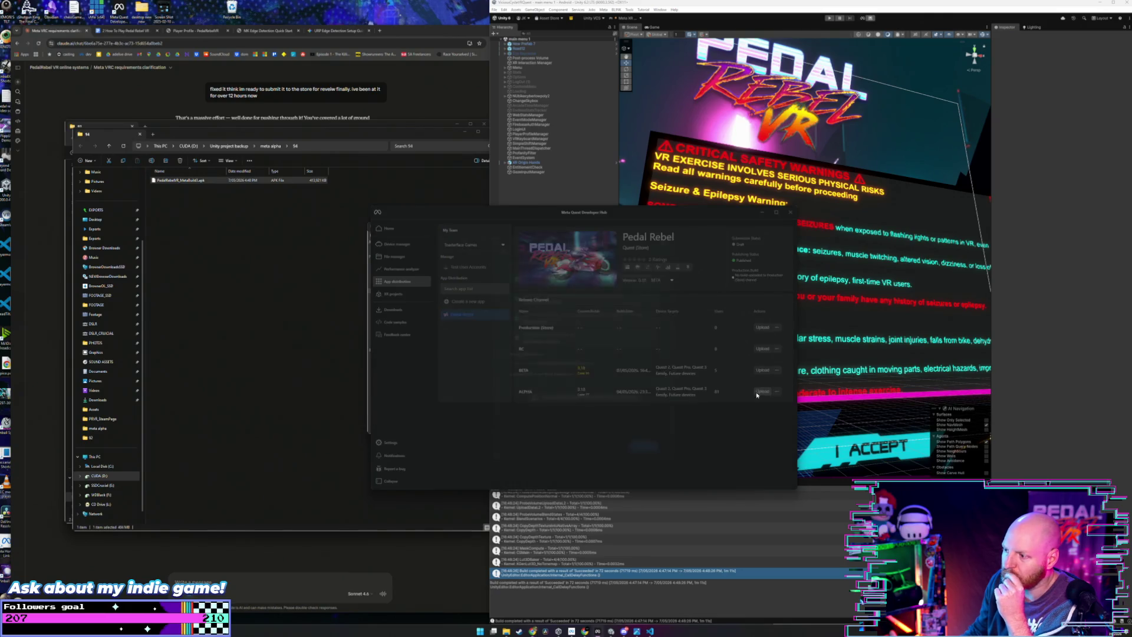
# Step: Pick the Pedal Rebel APK in folder 94 and start its ALPHA upload
pyautogui.click(527, 396)
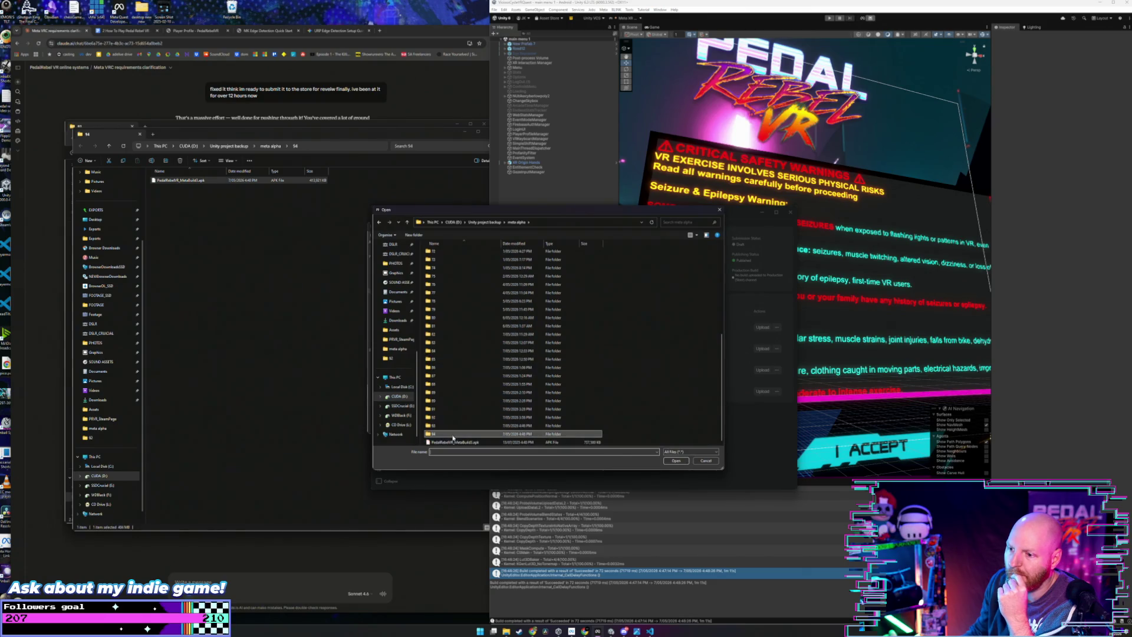
pyautogui.doubleClick(460, 441)
pyautogui.click(481, 257)
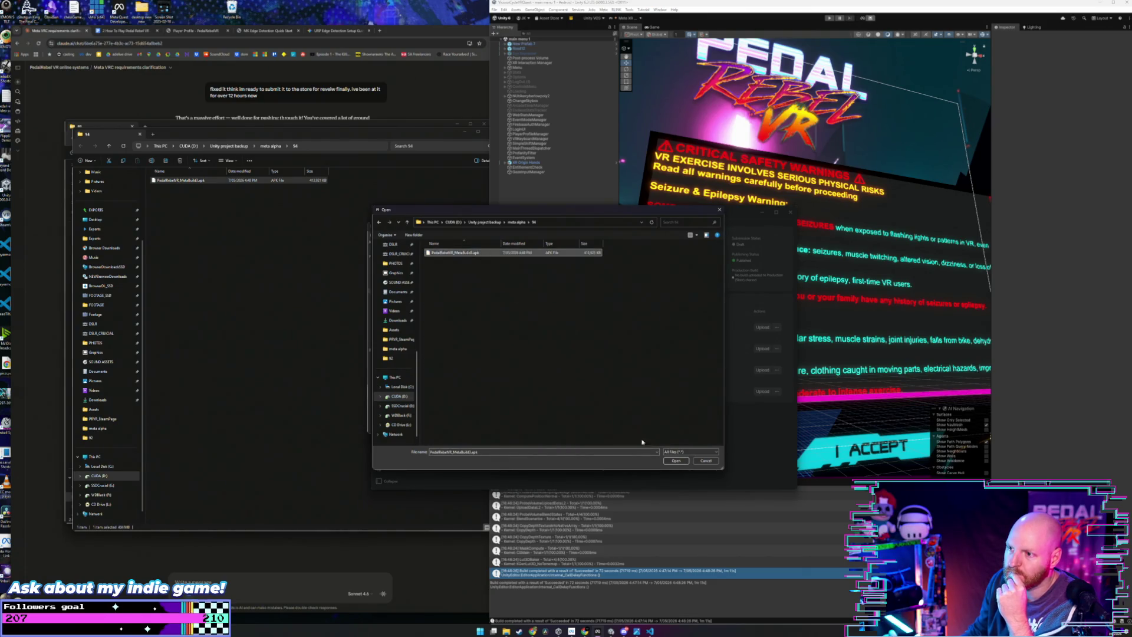
pyautogui.click(676, 460)
pyautogui.click(644, 447)
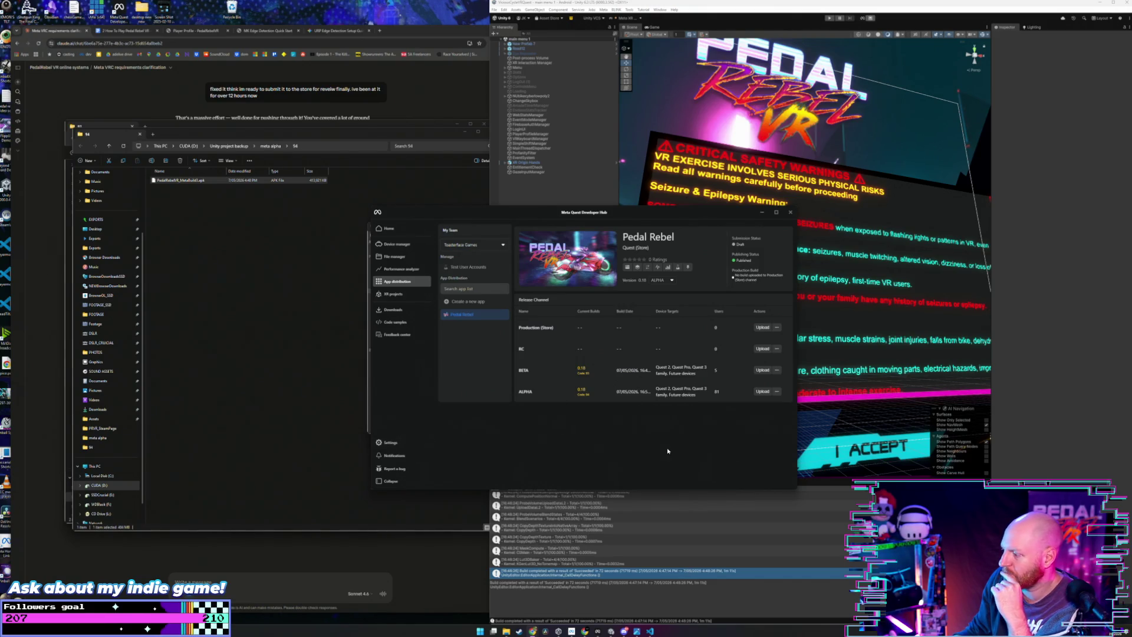
# Step: Wait for the ALPHA upload to finish, then bring the folder 94 window forward
pyautogui.click(293, 281)
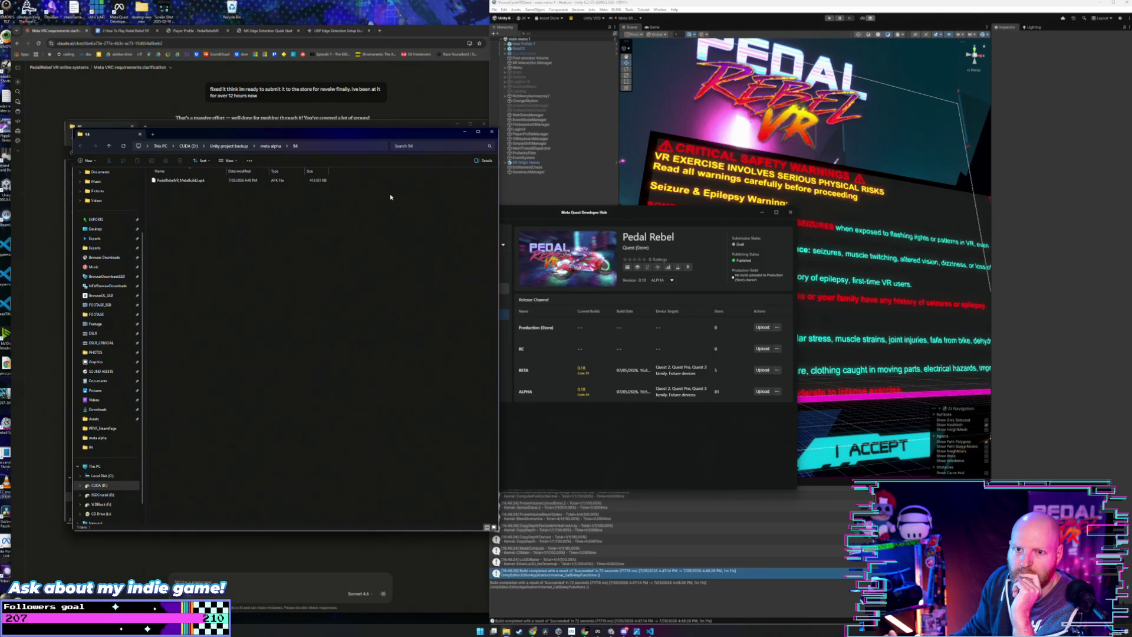
# Step: Enter 10 as the Android Bundle Version Code in Player settings
pyautogui.click(492, 131)
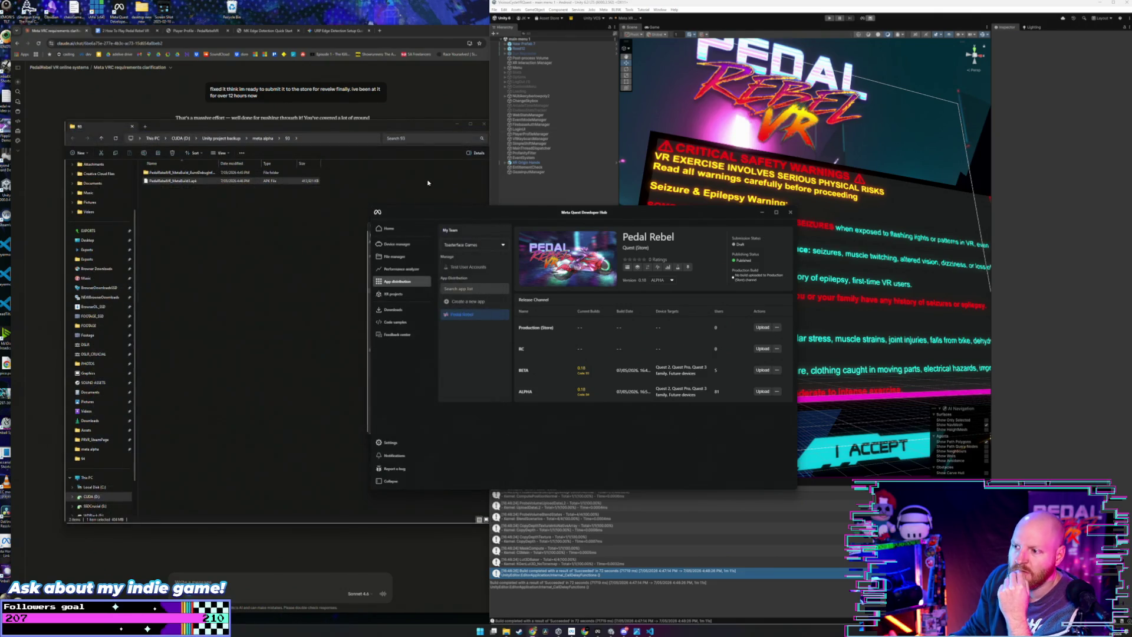
pyautogui.click(320, 217)
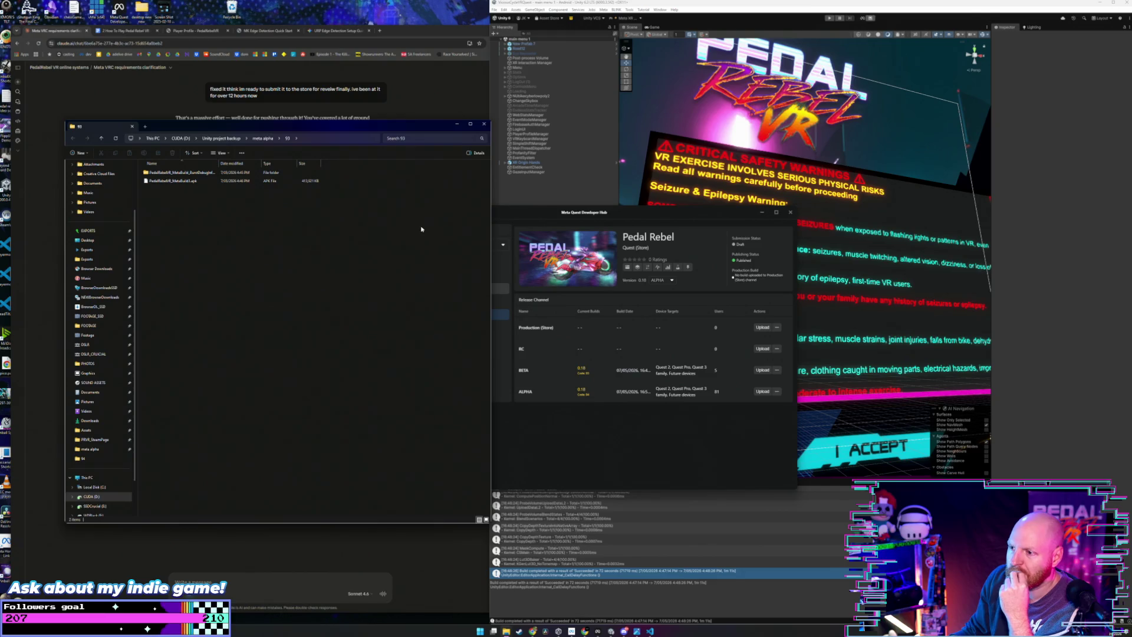
pyautogui.click(567, 191)
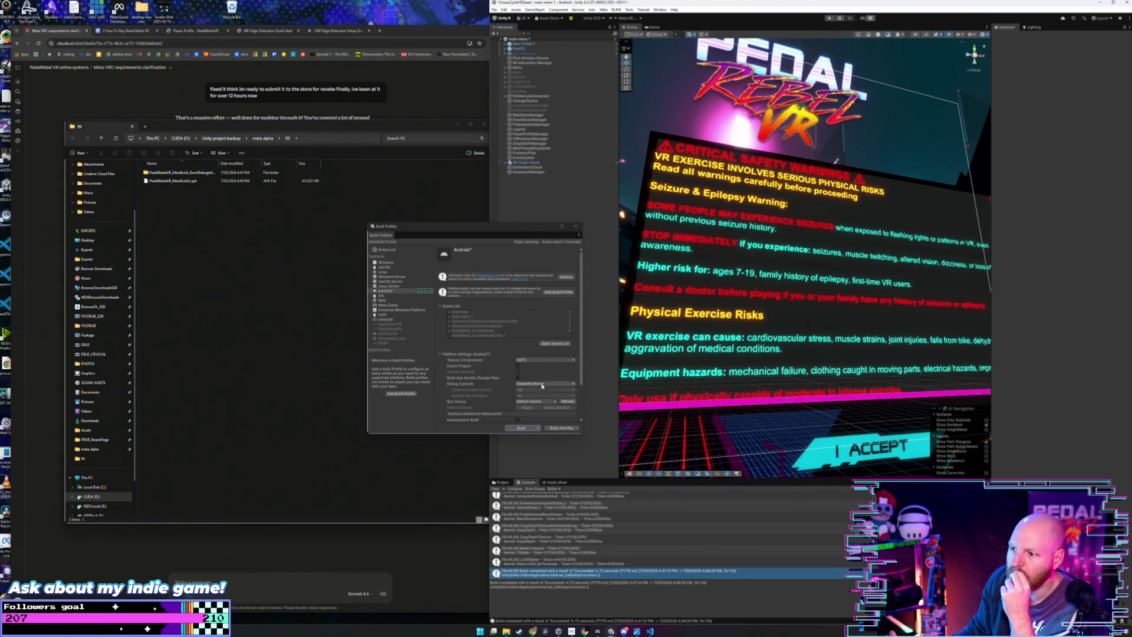
pyautogui.click(522, 242)
pyautogui.scroll(-10, 587, 290)
pyautogui.scroll(-5, 587, 293)
pyautogui.click(607, 258)
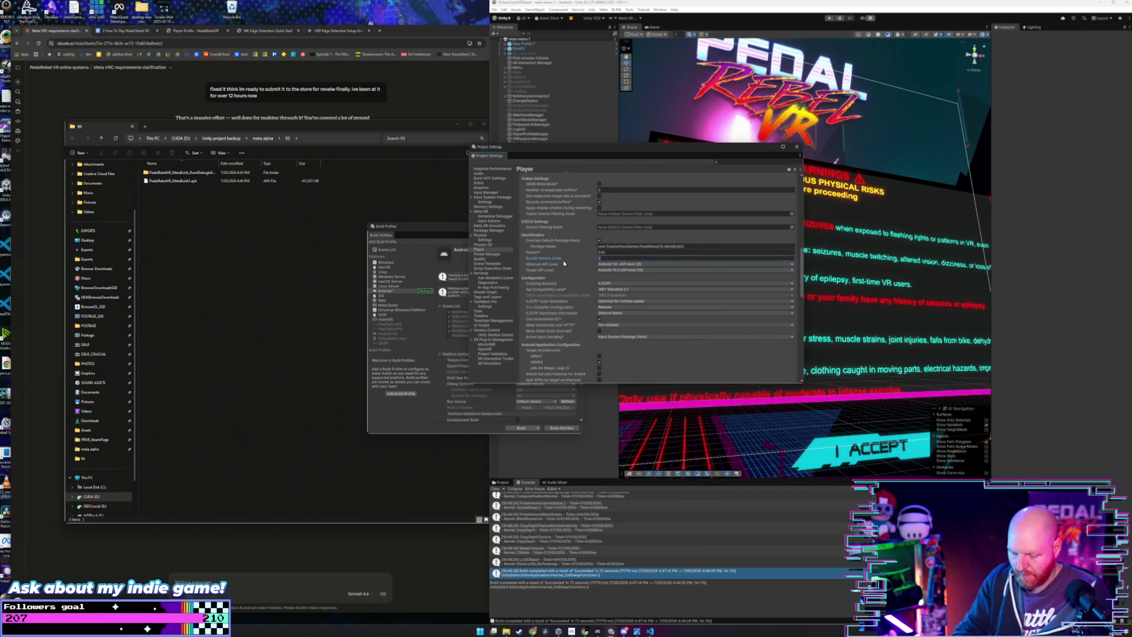
pyautogui.write('10')
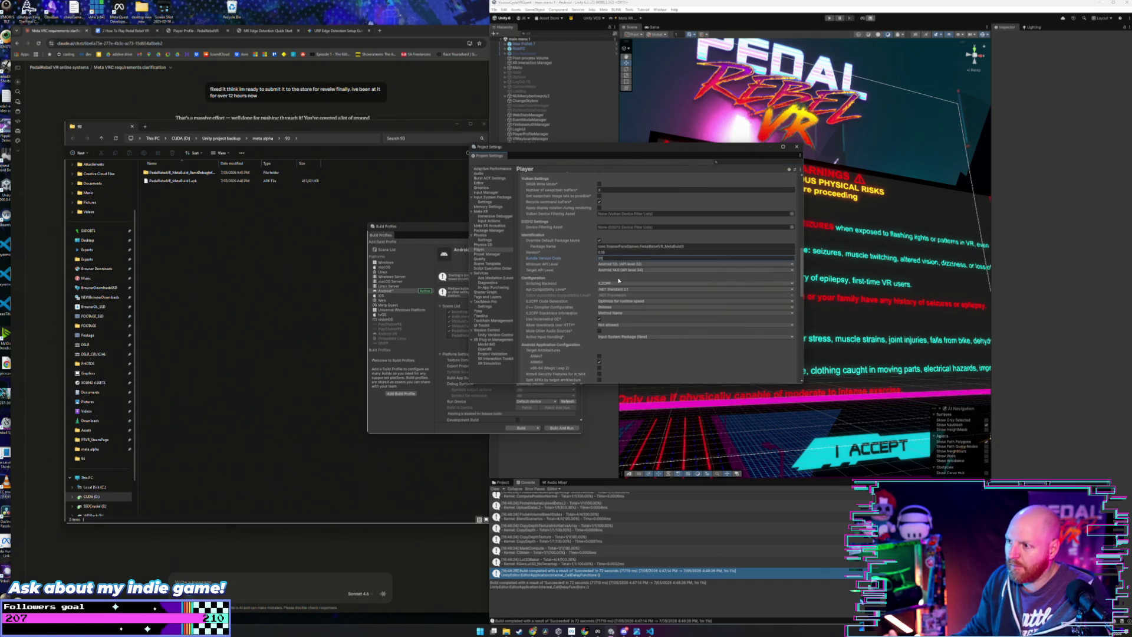
pyautogui.scroll(-15, 579, 280)
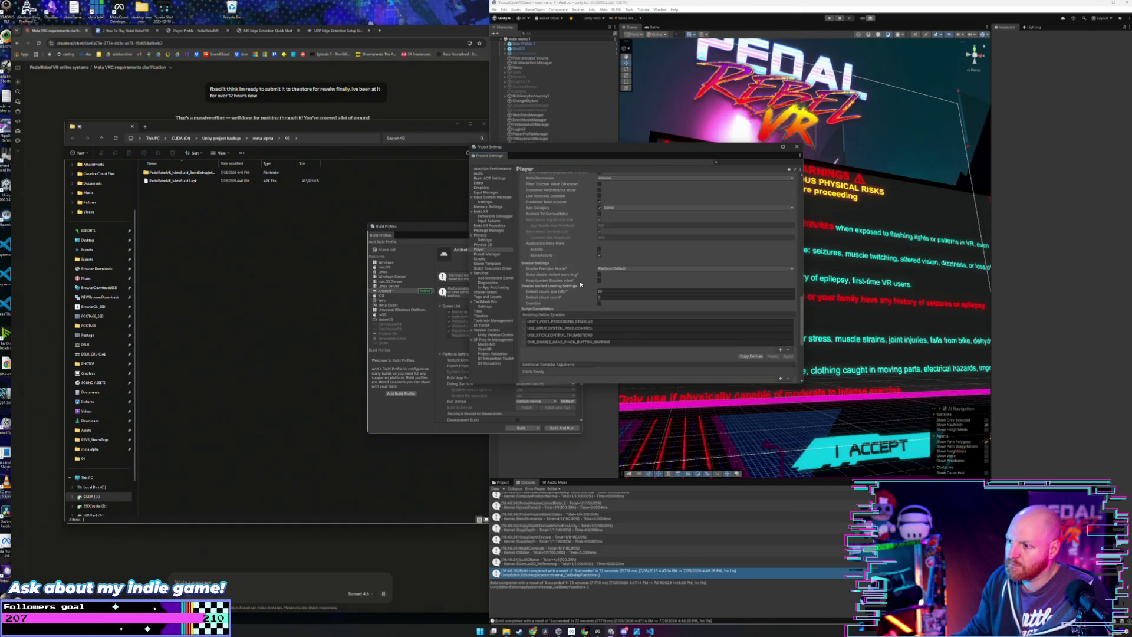
pyautogui.click(796, 148)
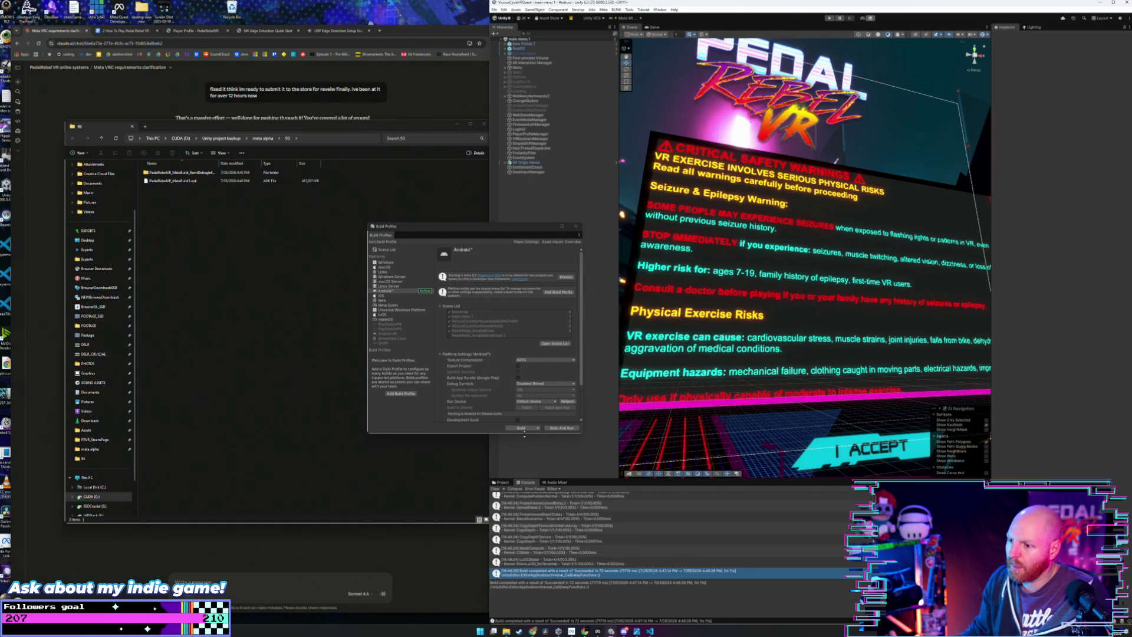
# Step: Start the Android APK build and create a new folder 95 inside meta alpha
pyautogui.click(522, 428)
pyautogui.click(567, 61)
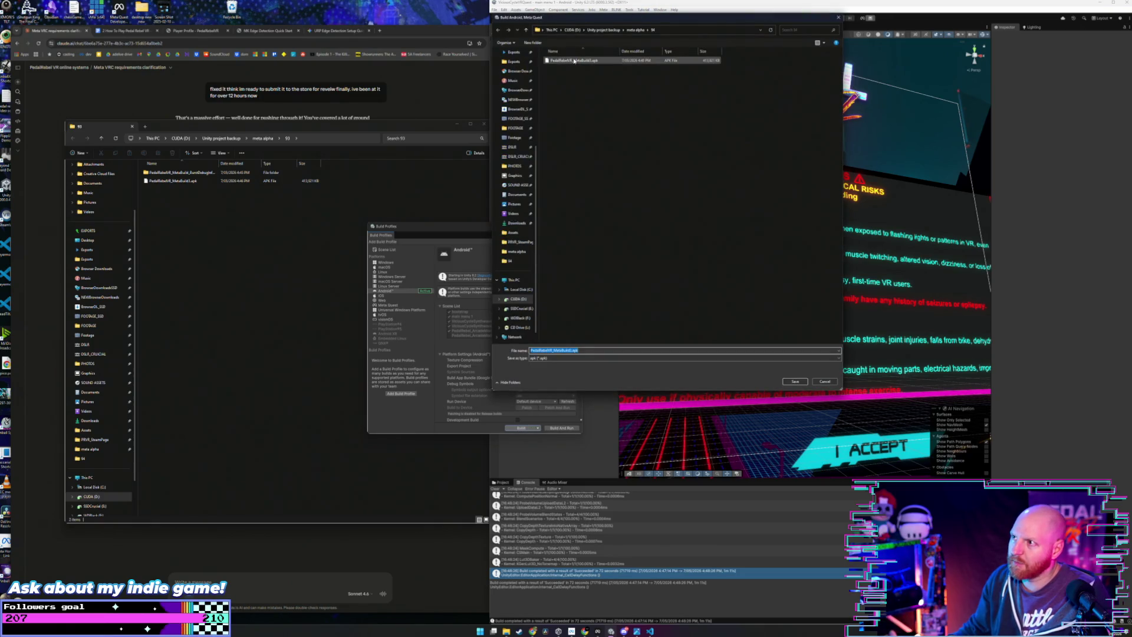
pyautogui.click(636, 29)
pyautogui.click(533, 43)
pyautogui.write('95')
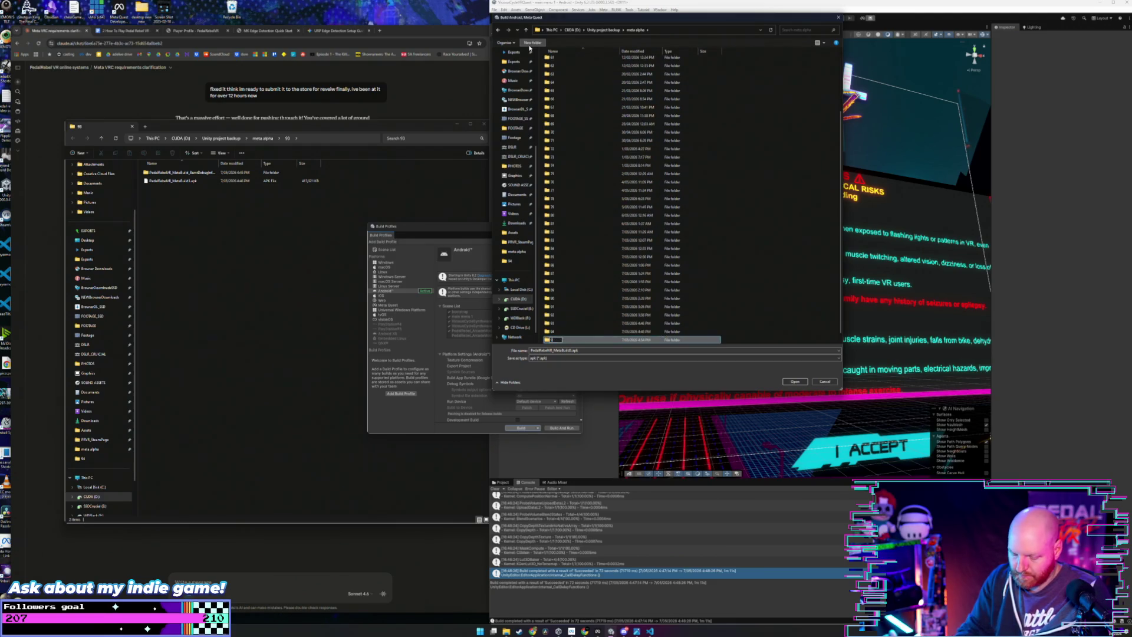
pyautogui.press('Return')
pyautogui.press('Return')
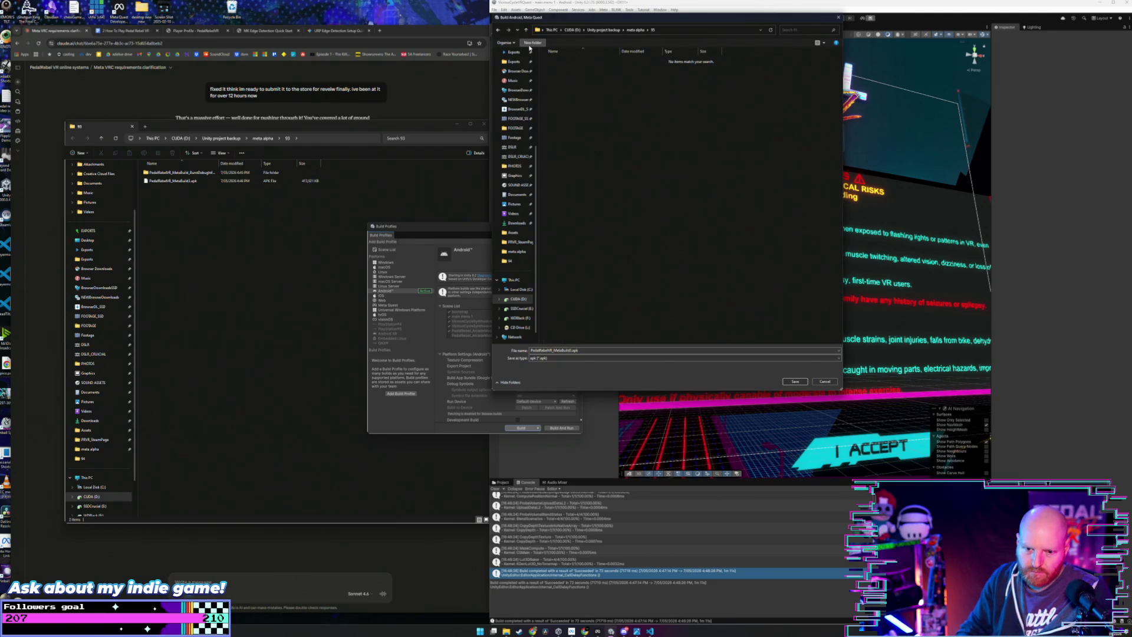
# Step: Save the APK into folder 95 to start the Android build, then close File Explorer
pyautogui.click(795, 382)
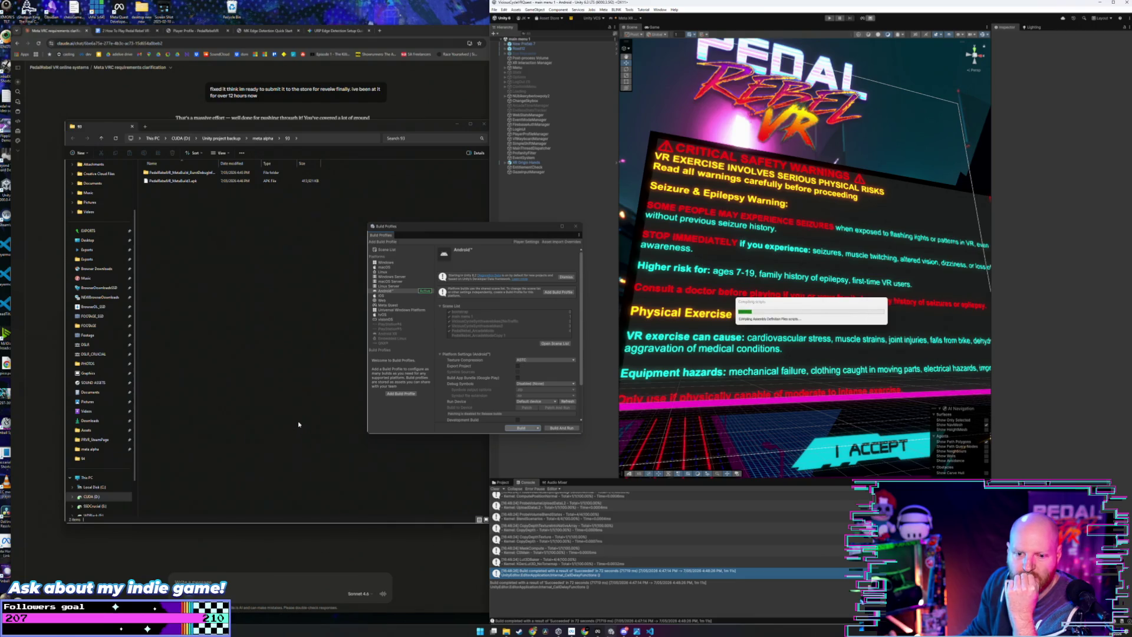
pyautogui.click(180, 440)
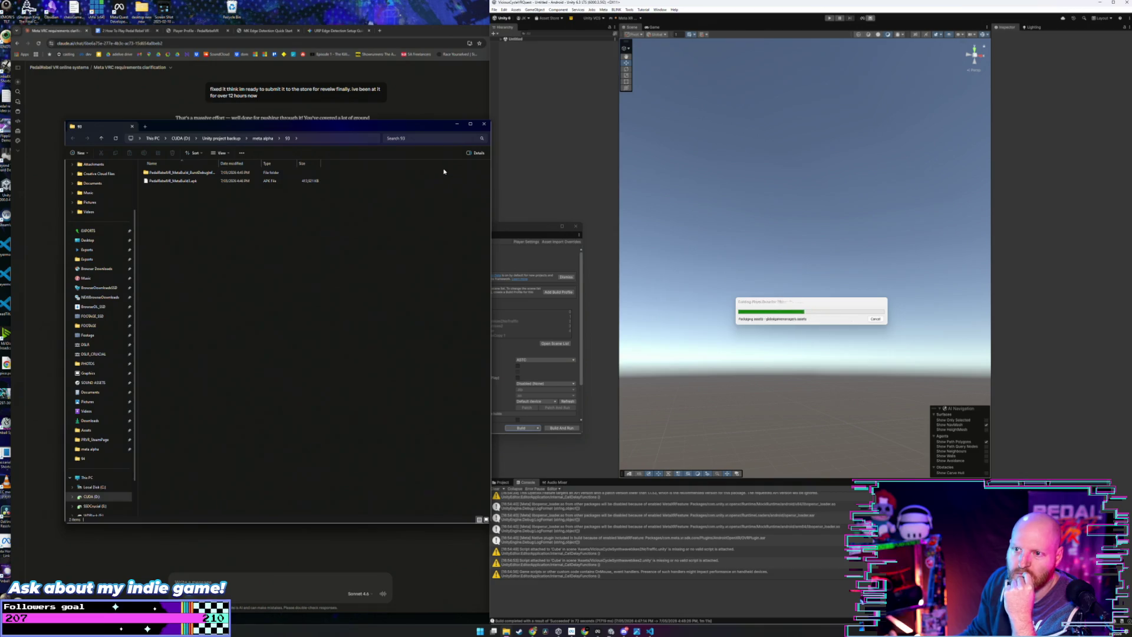
pyautogui.click(482, 126)
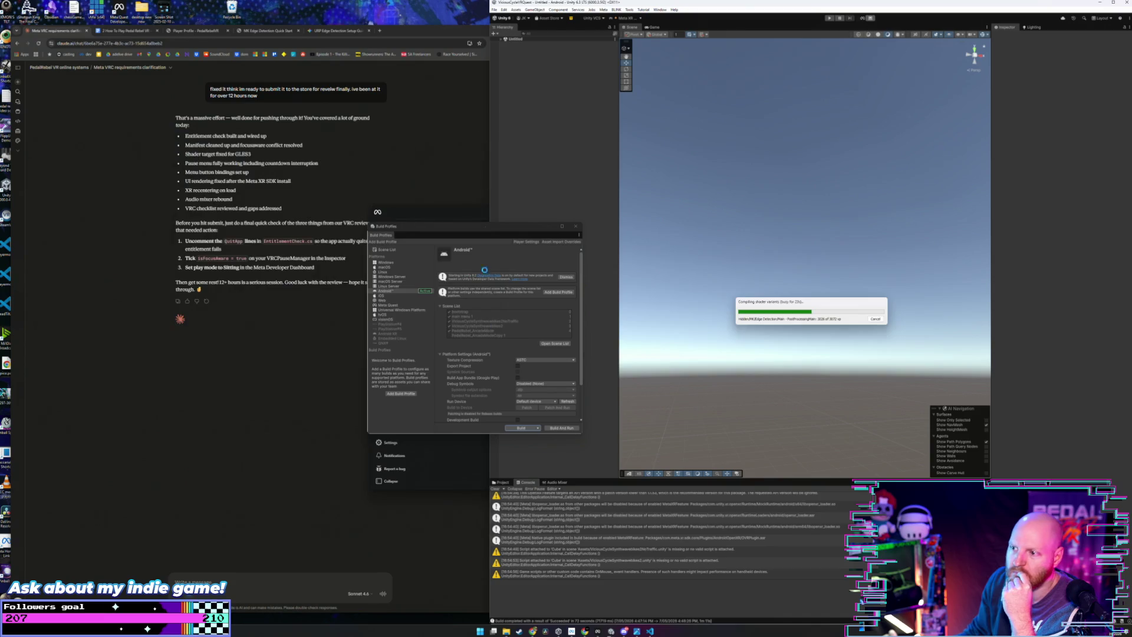
# Step: Close the MK Edge Detection Quick Start PDF and URP Edge Detection Setup Guide tabs
pyautogui.click(450, 480)
pyautogui.moveTo(548, 220); pyautogui.dragTo(536, 187)
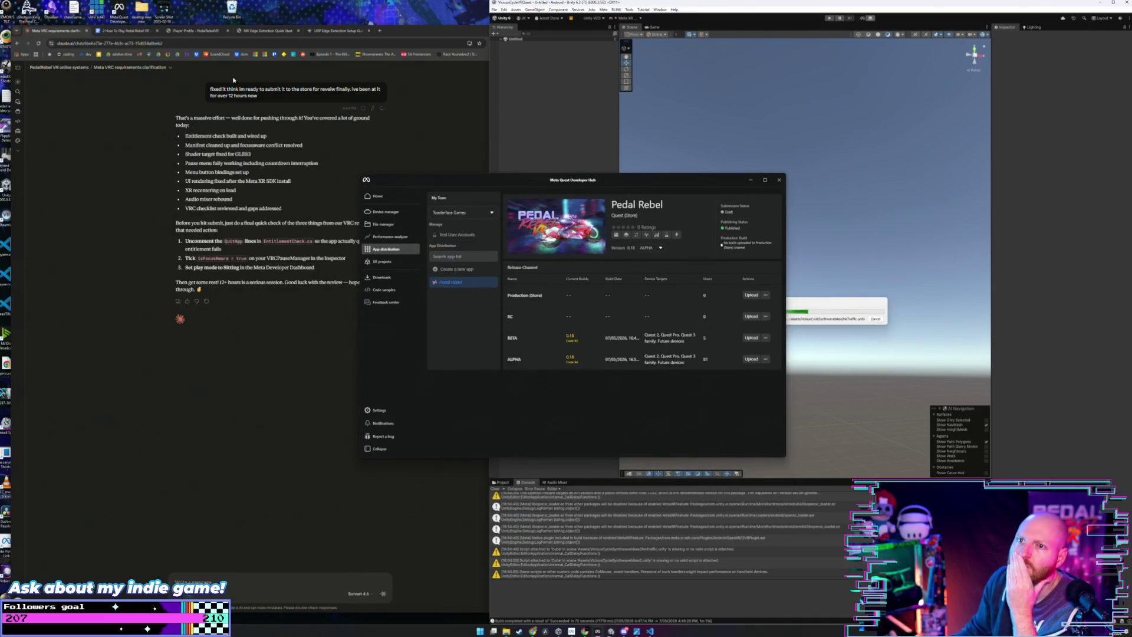
pyautogui.click(195, 30)
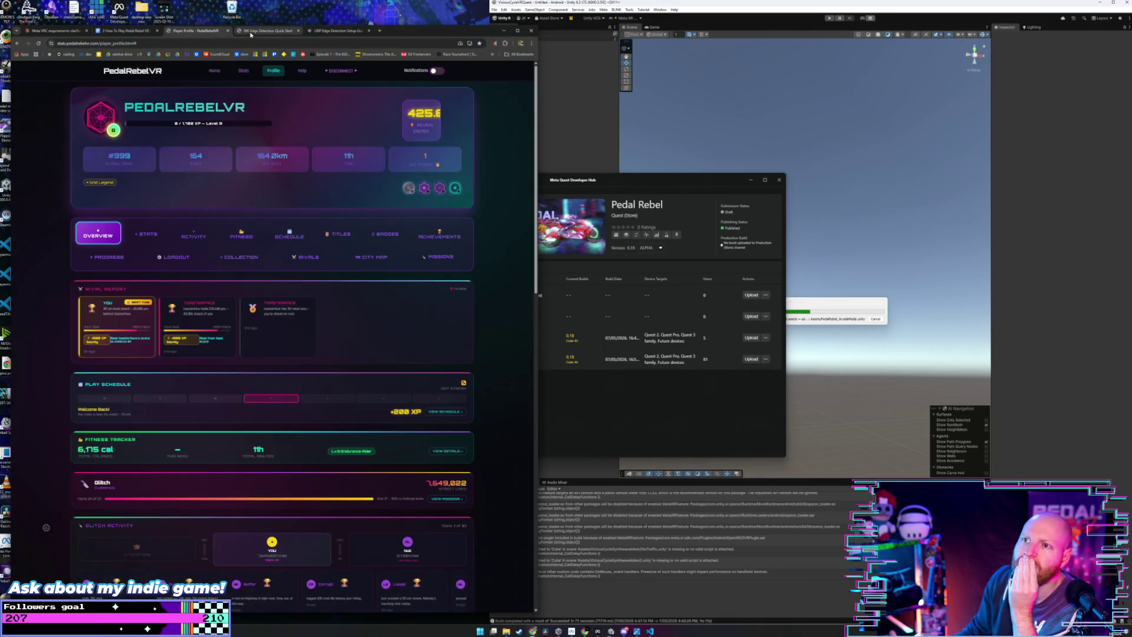
pyautogui.click(250, 32)
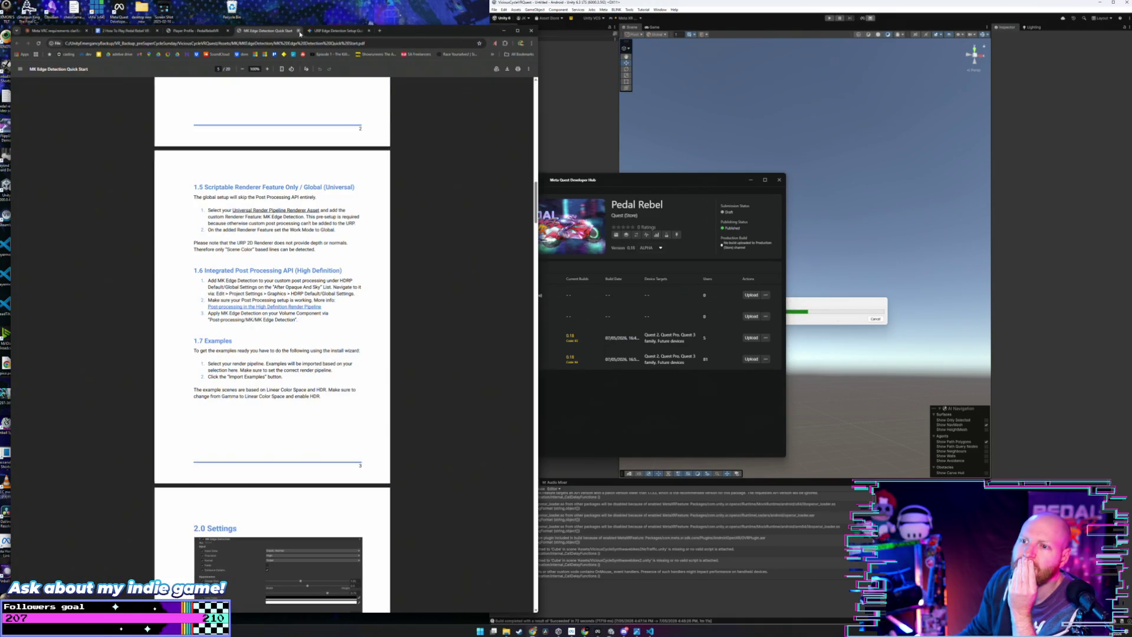
pyautogui.click(299, 31)
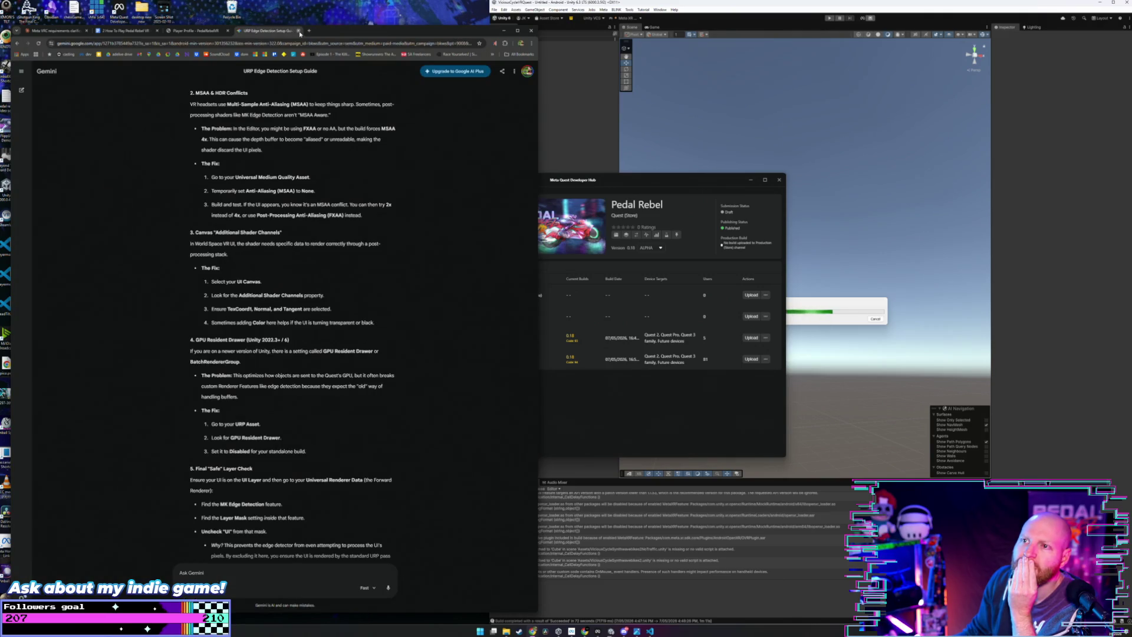
pyautogui.click(299, 31)
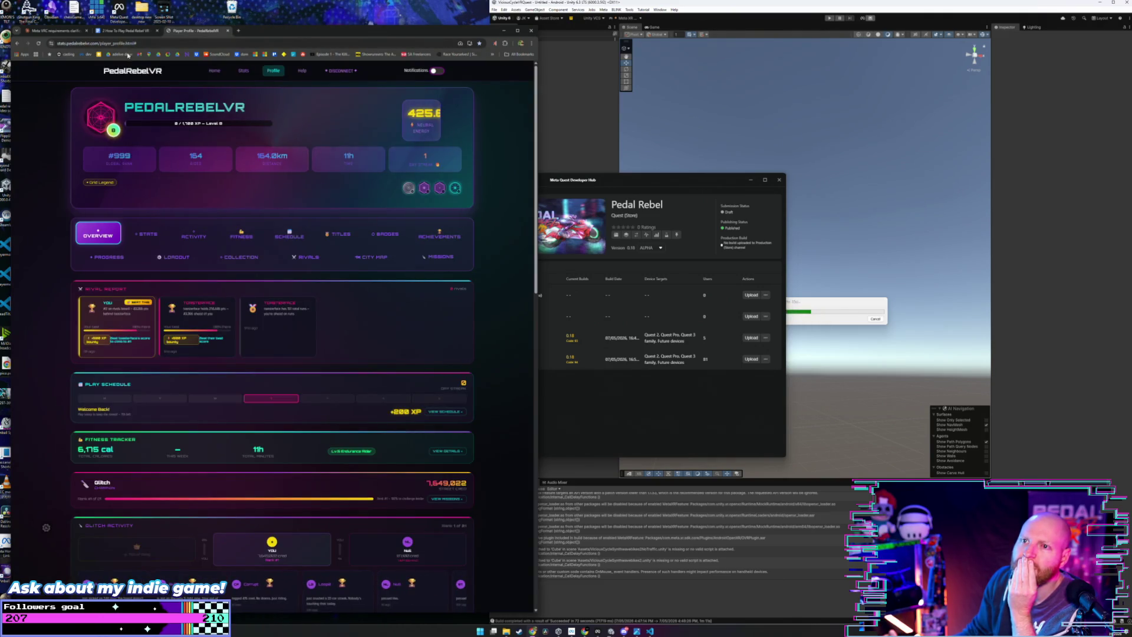
# Step: In the other browser window, look over the 'Game Names: Opposite of Doom Scrolling' Gemini chat
pyautogui.click(581, 631)
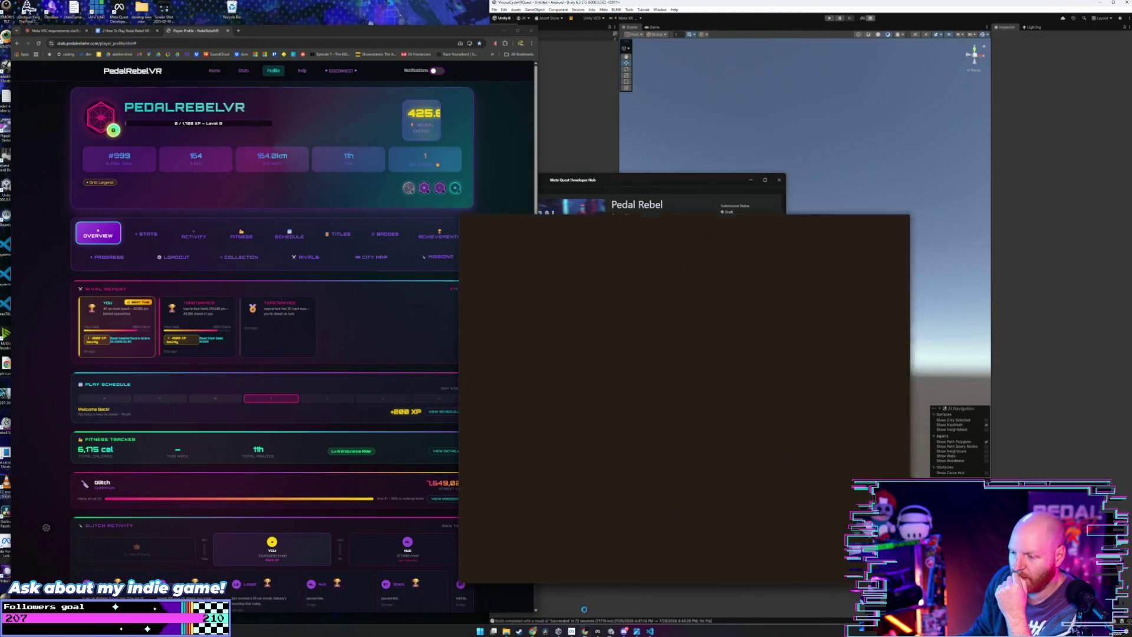
pyautogui.moveTo(625, 130)
pyautogui.mouseDown()
pyautogui.moveTo(459, 134)
pyautogui.moveTo(406, 122)
pyautogui.mouseUp()
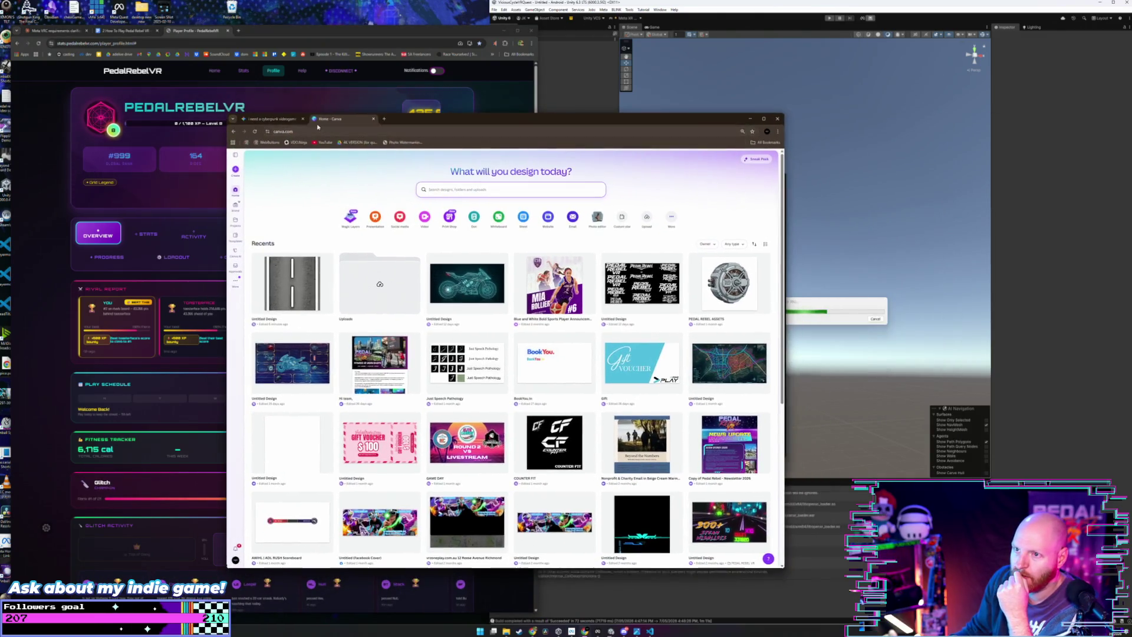
pyautogui.click(272, 118)
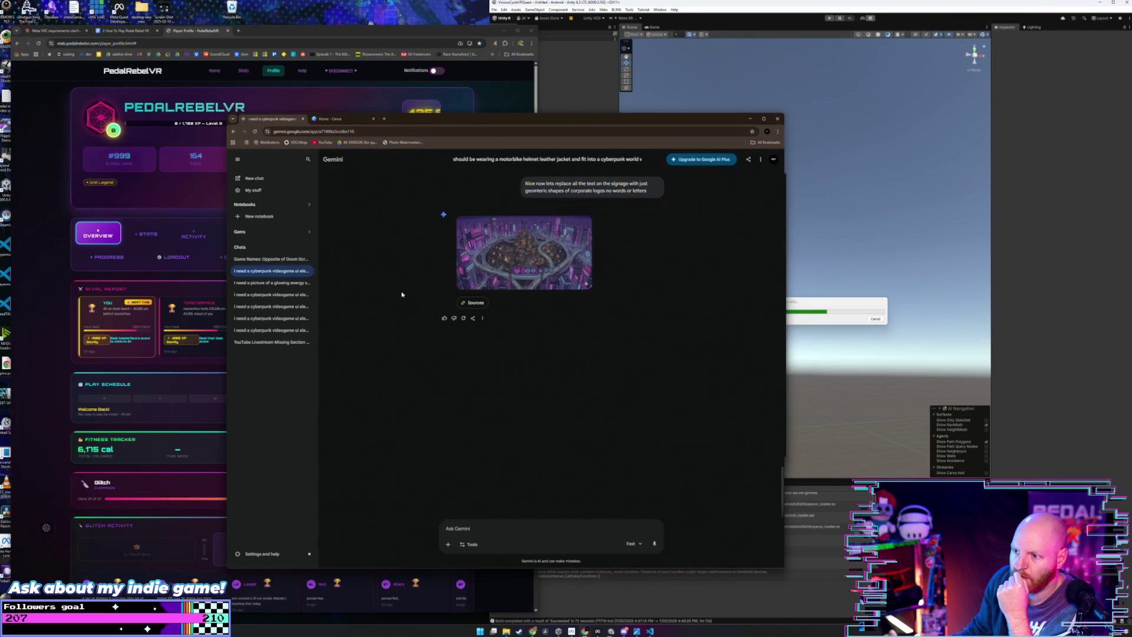
pyautogui.click(294, 259)
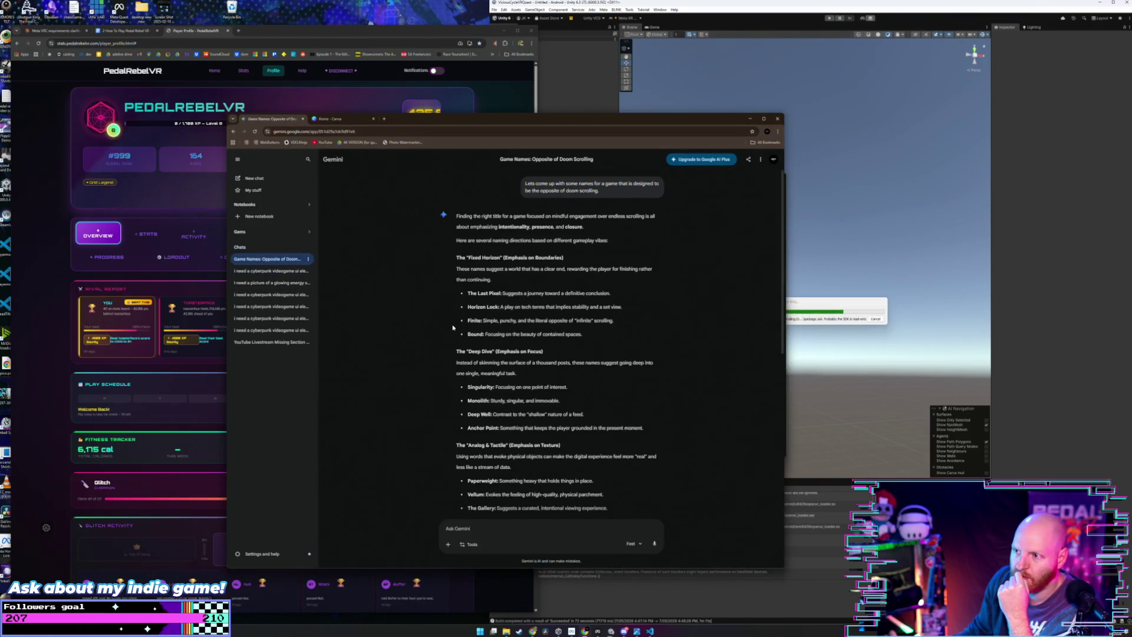
pyautogui.scroll(-5, 448, 339)
pyautogui.scroll(4, 453, 327)
pyautogui.scroll(1, 453, 327)
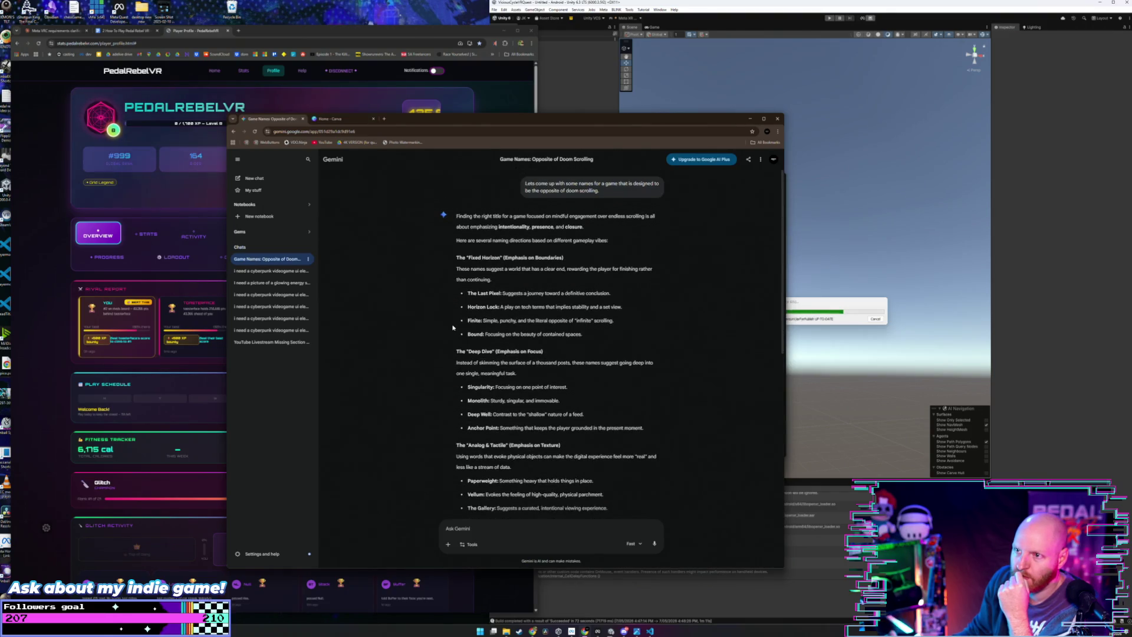
# Step: Open Gemini in a new tab of the PedalRebel browser window
pyautogui.click(237, 31)
pyautogui.click(237, 31)
pyautogui.write('gemini')
pyautogui.press('Return')
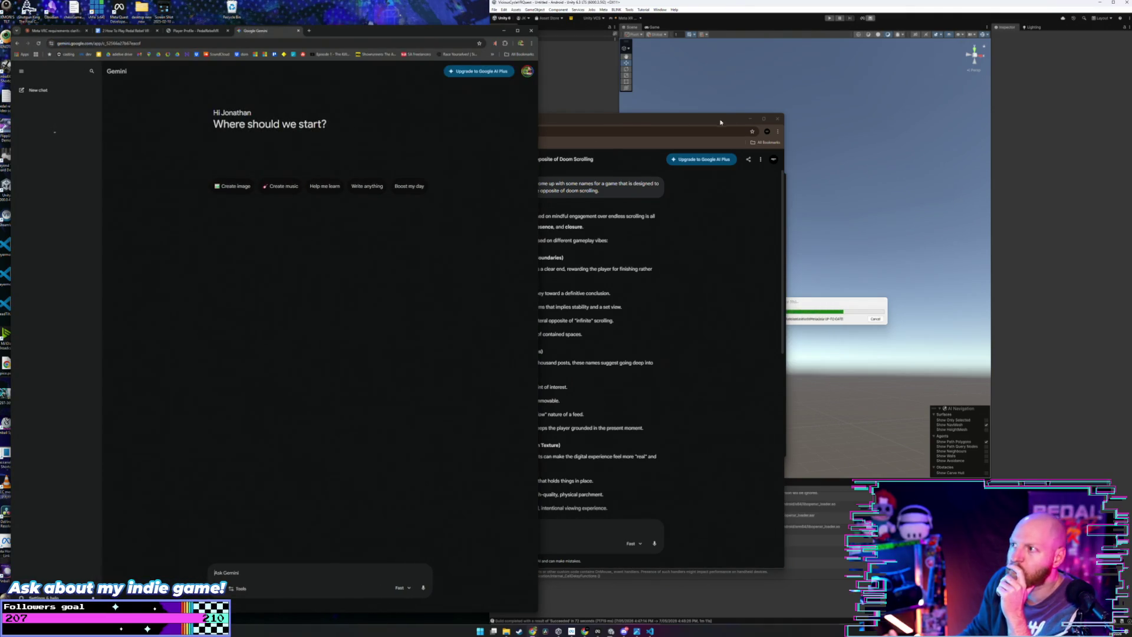
# Step: Open the cyberpunk sci-fi road texture chat and view its power-trap road image enlarged
pyautogui.click(620, 119)
pyautogui.click(750, 118)
pyautogui.click(78, 207)
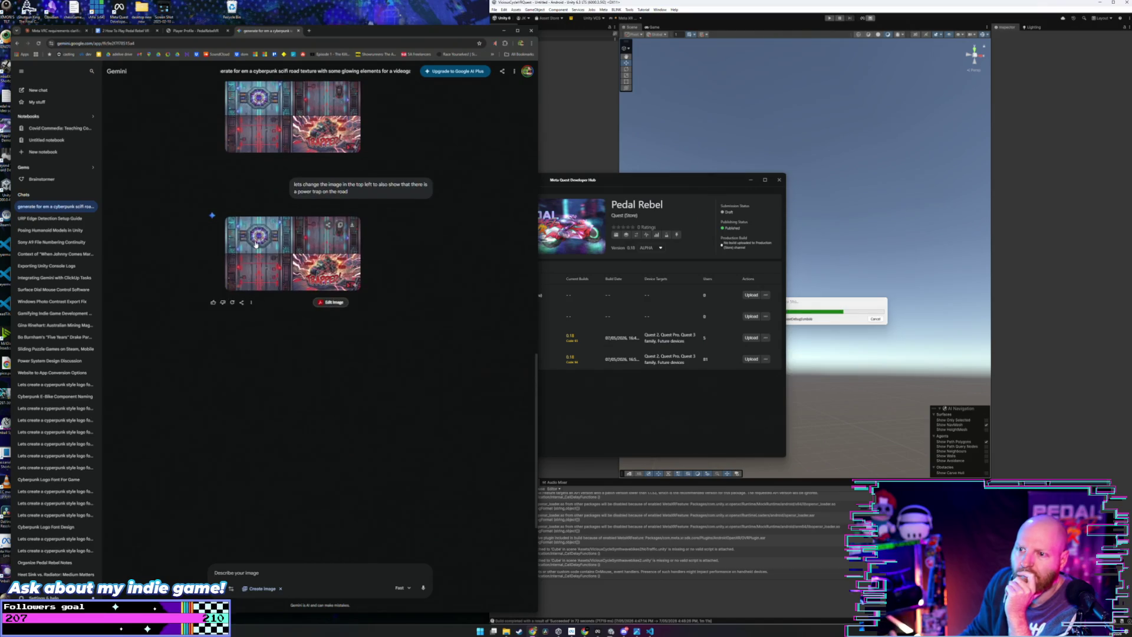
pyautogui.click(255, 244)
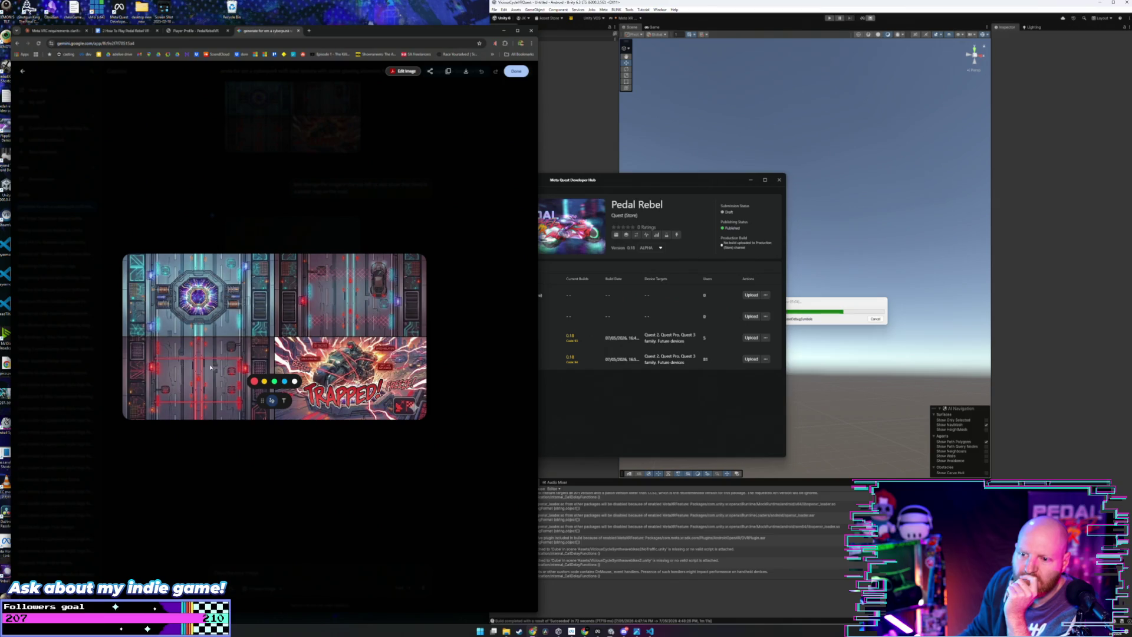
pyautogui.click(230, 217)
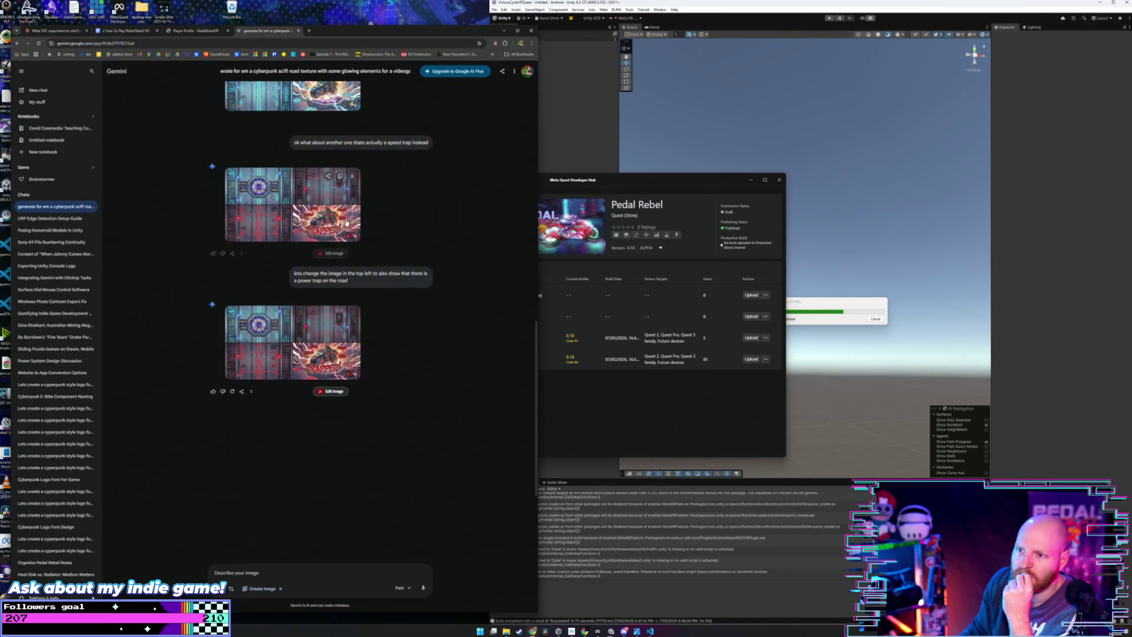
pyautogui.scroll(2, 347, 222)
pyautogui.scroll(-3, 346, 222)
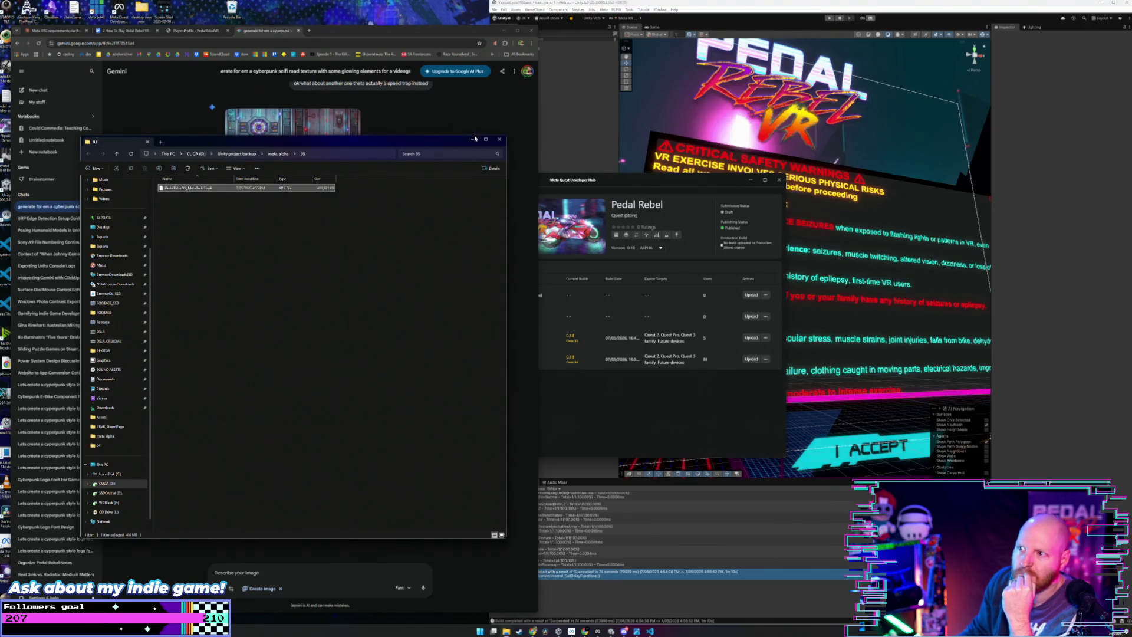
pyautogui.click(474, 139)
pyautogui.click(343, 570)
# Step: Ask Gemini for cool retro-future cyberpunk self-driving car designs to dodge, as 3D model references
pyautogui.write('ok')
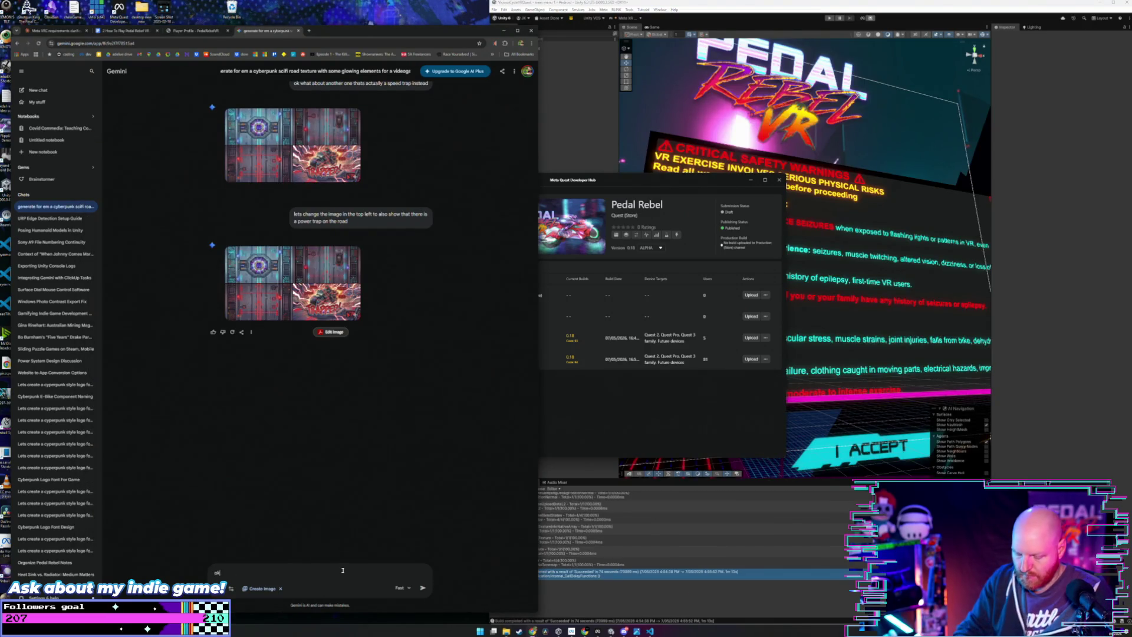
pyautogui.write(' give ')
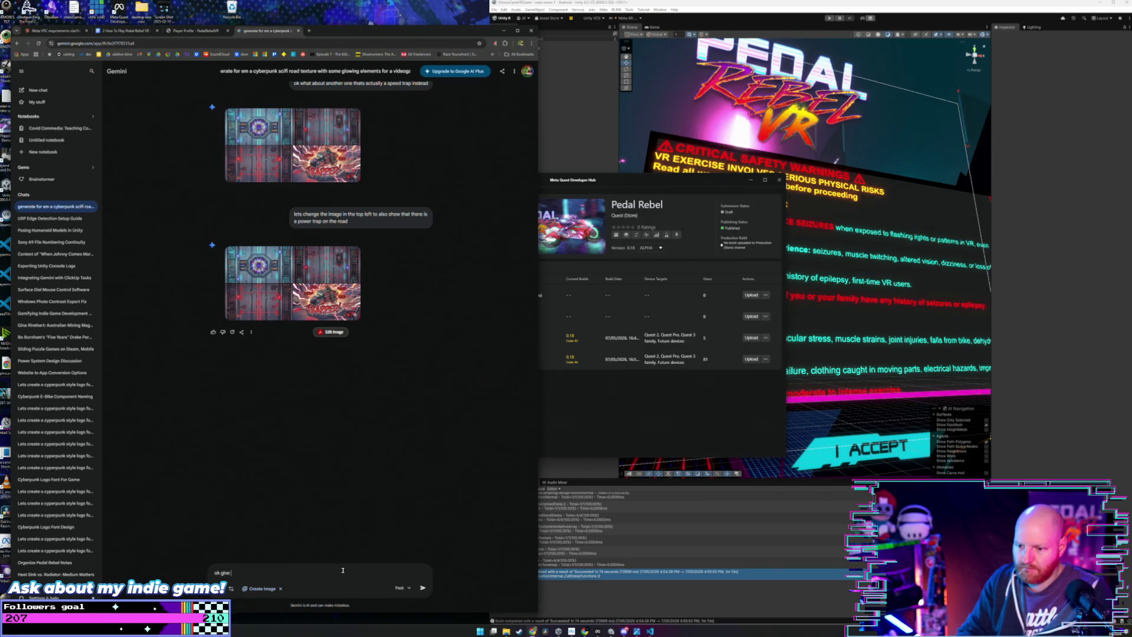
pyautogui.write('u')
pyautogui.write('tion for ')
pyautogui.write(' cyberpunk')
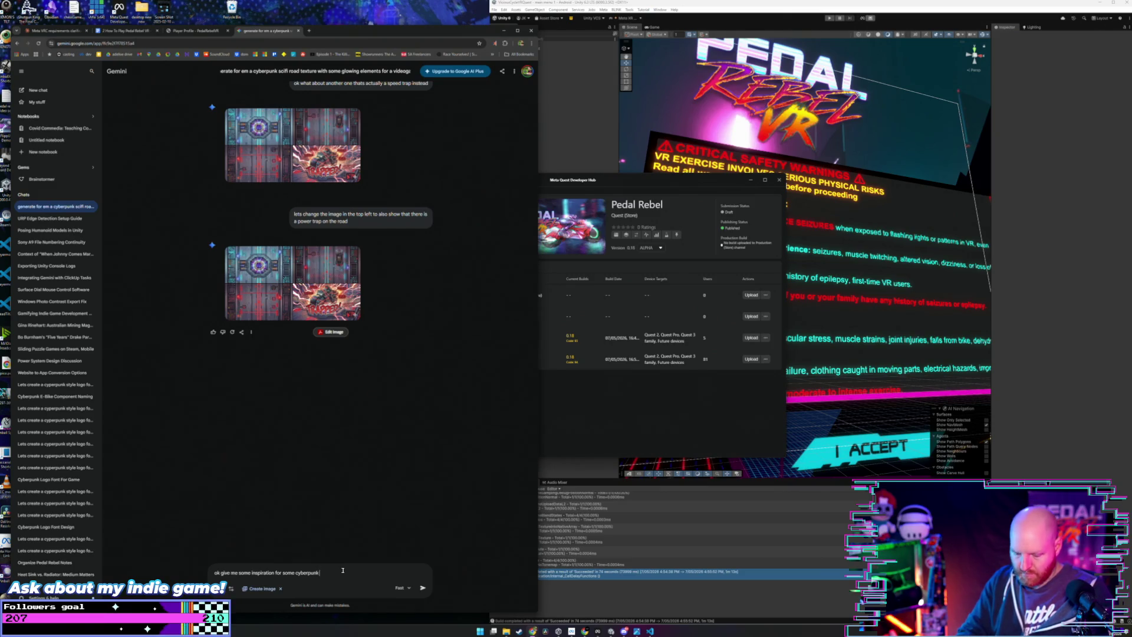
pyautogui.write(' style')
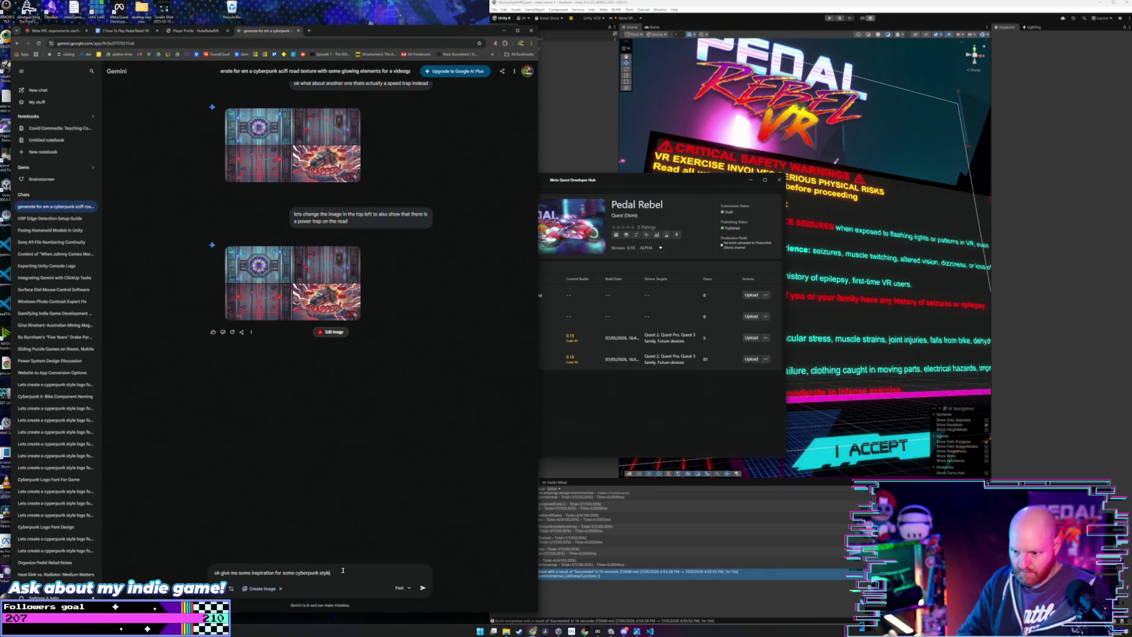
pyautogui.write(' self driving')
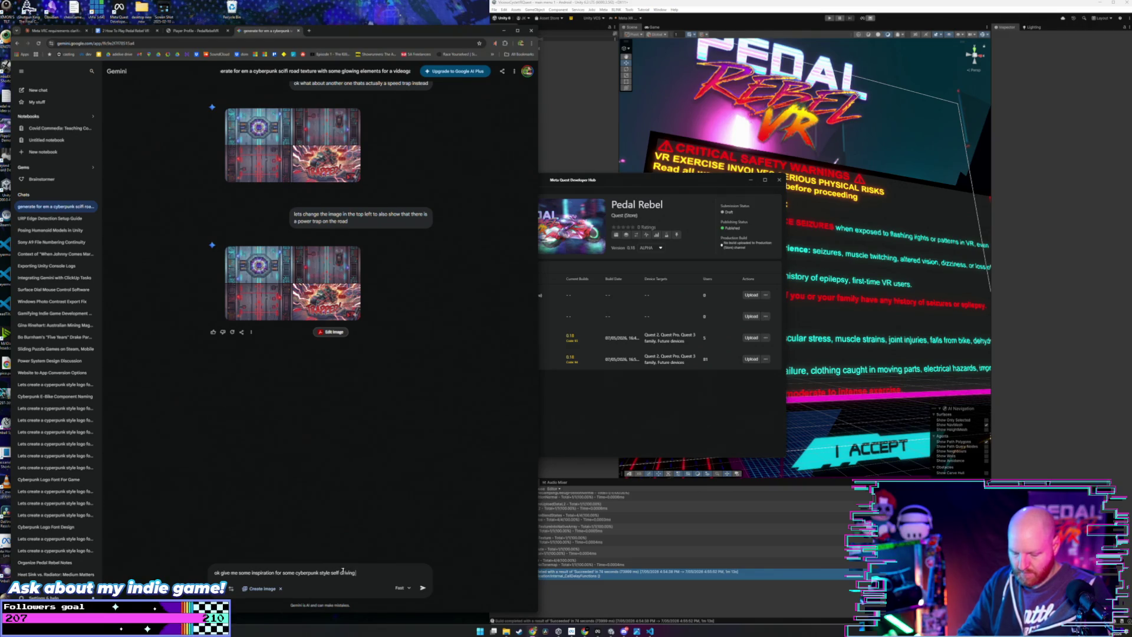
pyautogui.write(' player to dodge')
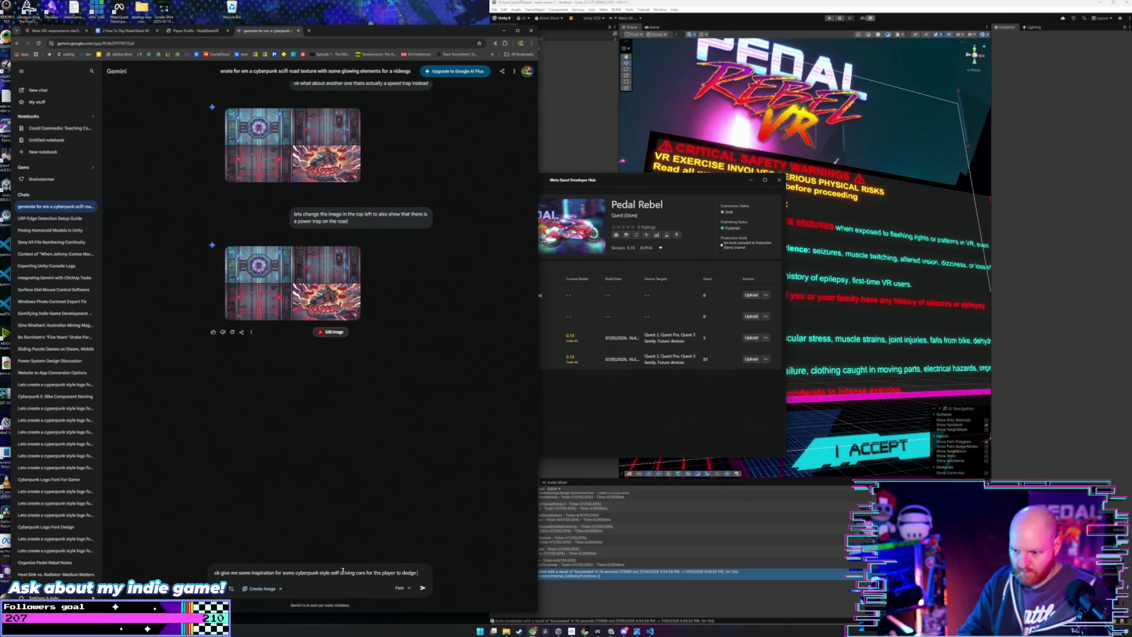
pyautogui.write(' between in the')
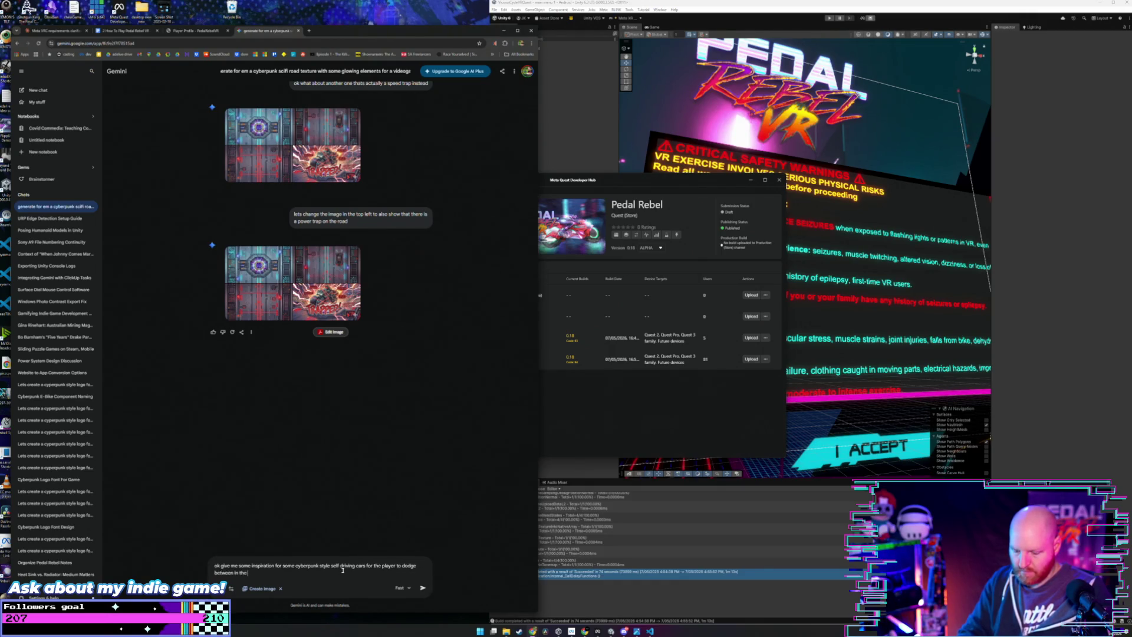
pyautogui.write(' i.e')
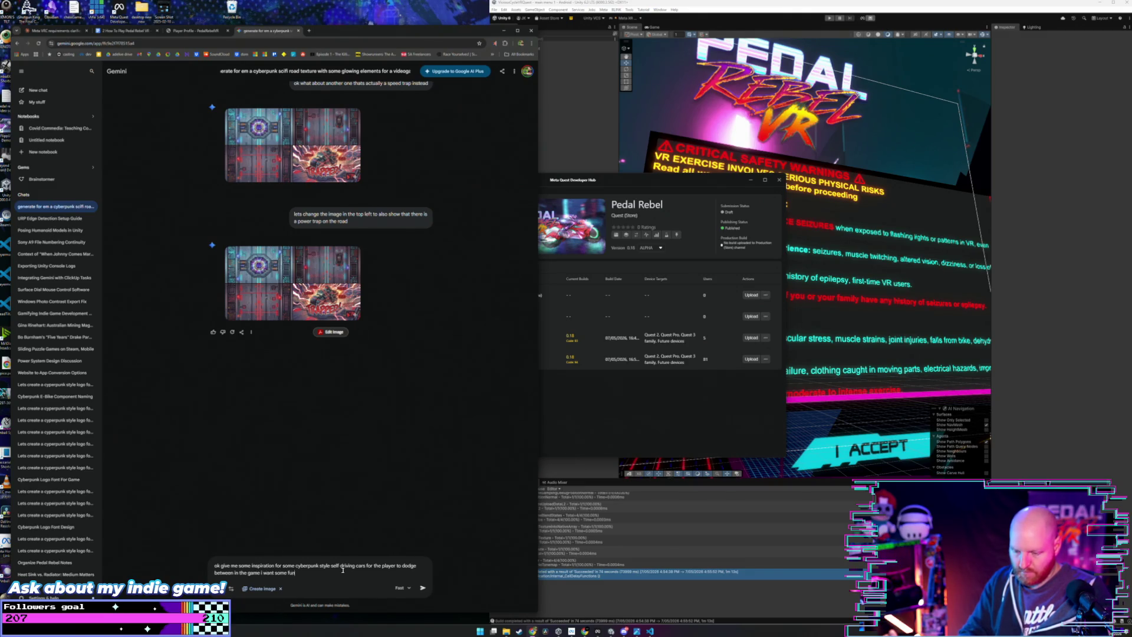
pyautogui.write('cool')
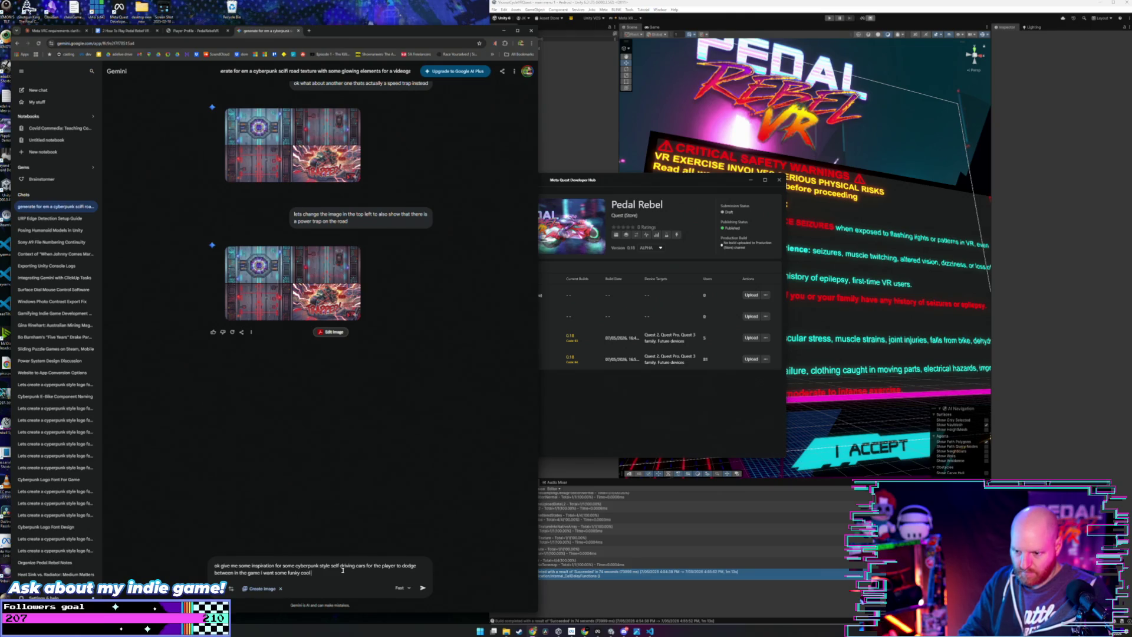
pyautogui.write(' retro future designs to')
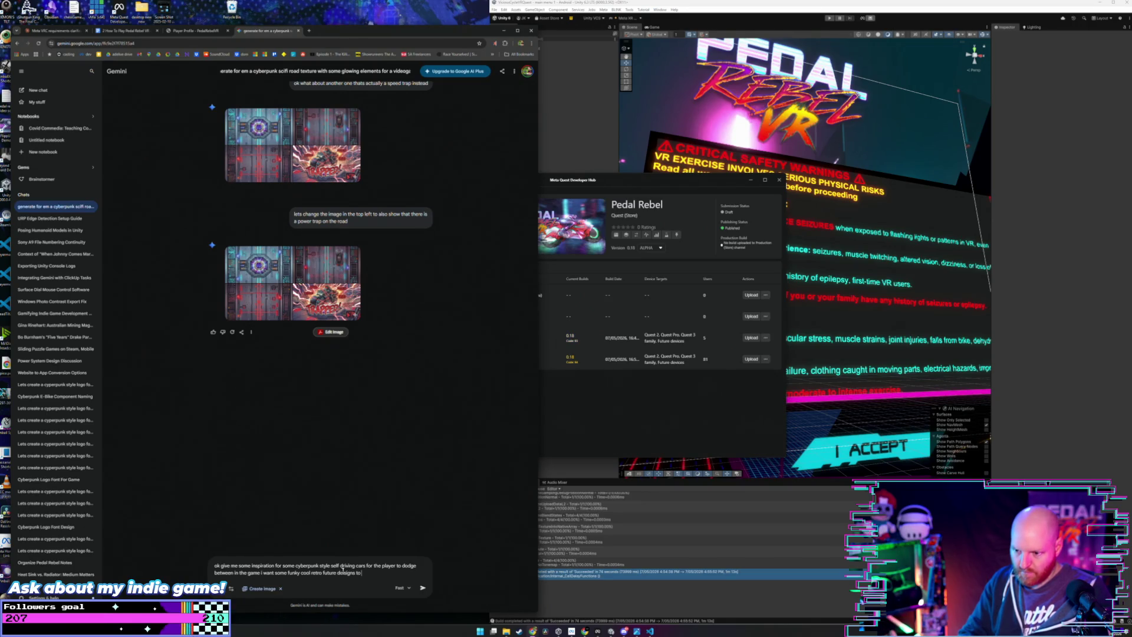
pyautogui.write(' base my')
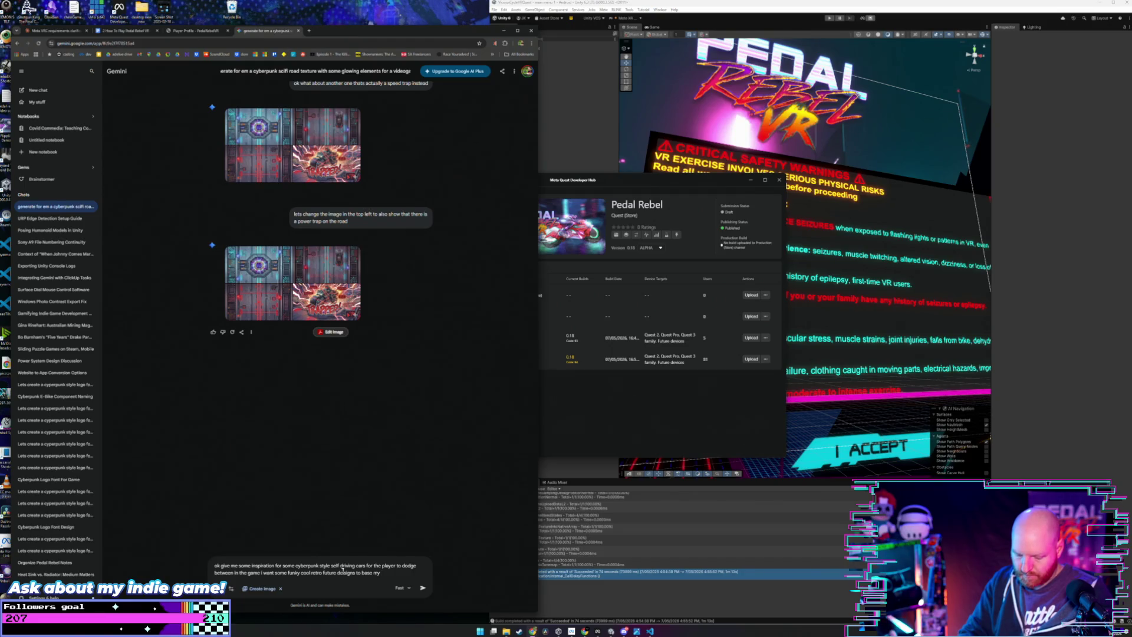
pyautogui.write('d mo')
pyautogui.write('off of')
pyautogui.press('Return')
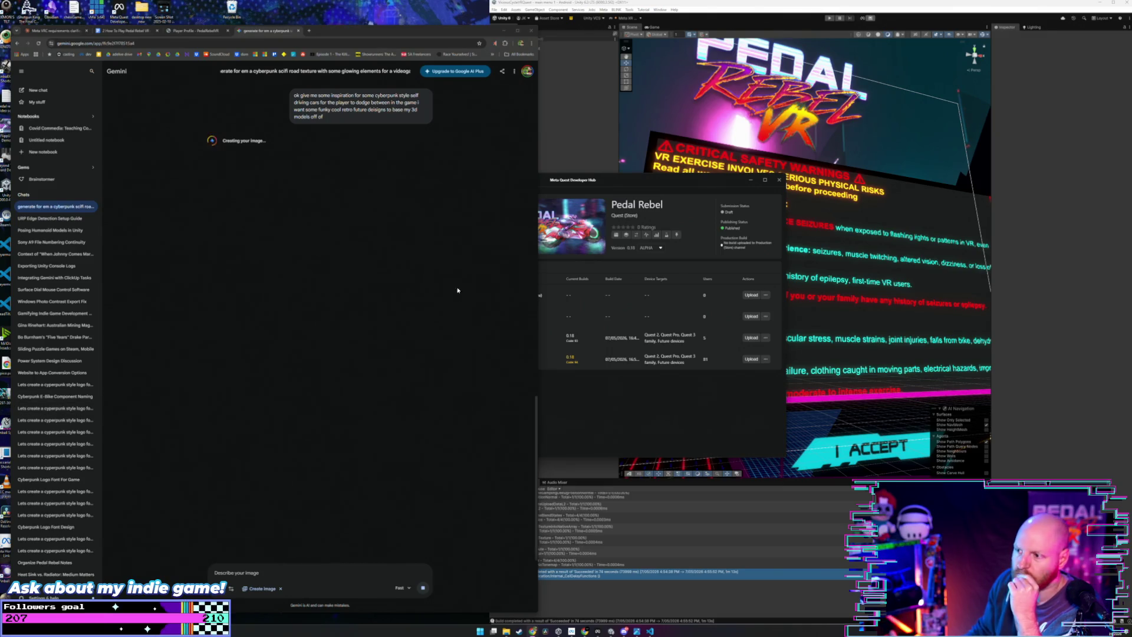
# Step: Bring the Meta Quest Developer Hub forward while Gemini generates the vehicle concept sheet
pyautogui.click(660, 218)
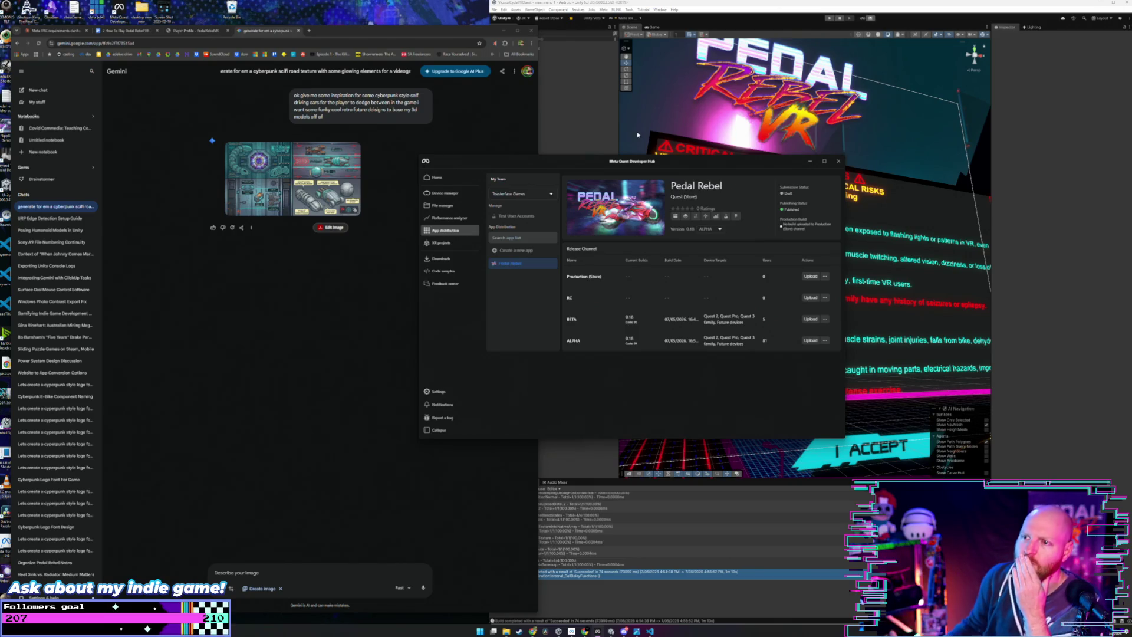
# Step: Download the generated car concept sheet at full size from Gemini's image viewer
pyautogui.click(354, 273)
pyautogui.moveTo(292, 185)
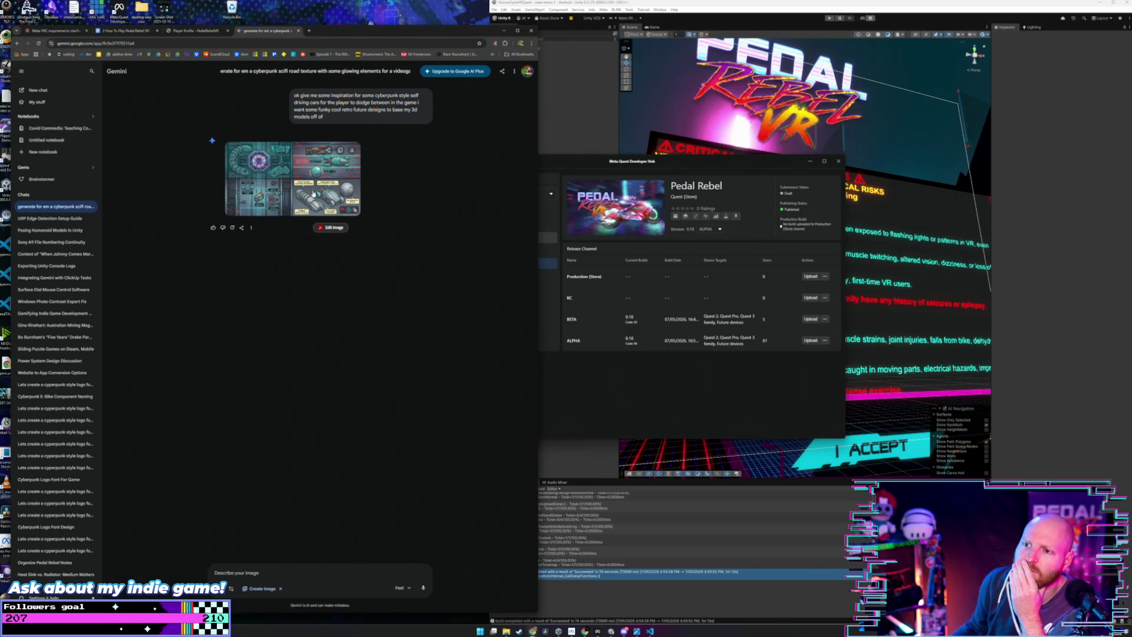
pyautogui.click(324, 209)
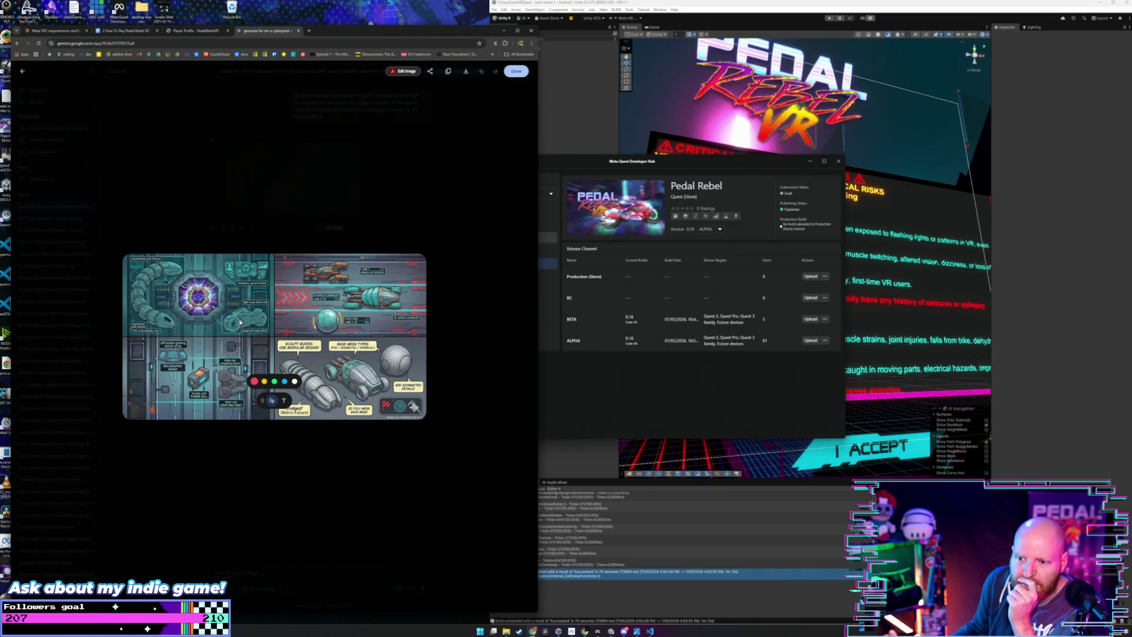
pyautogui.click(466, 71)
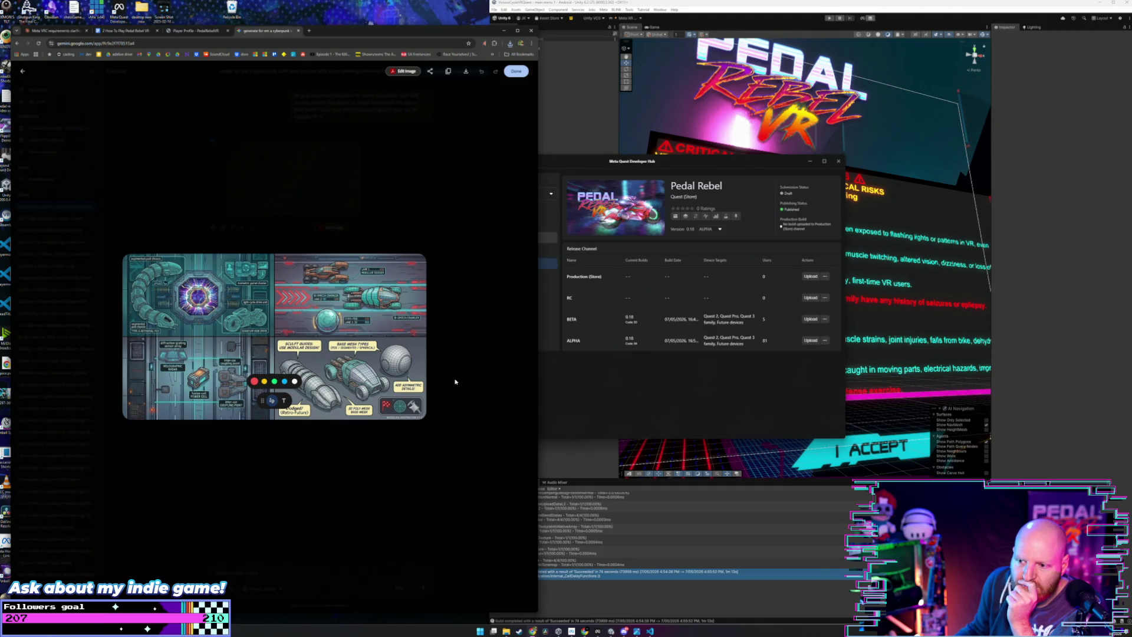
pyautogui.click(446, 352)
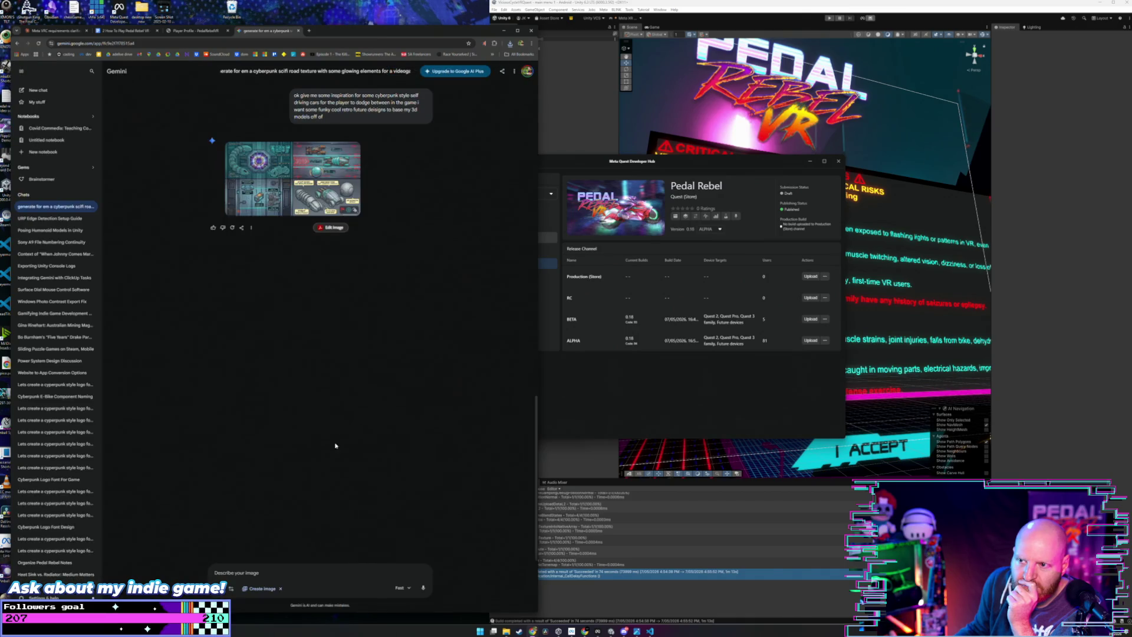
# Step: Ask Gemini for one image at a time of 80s sports-car future styles with anime flair
pyautogui.click(280, 575)
pyautogui.write('no th')
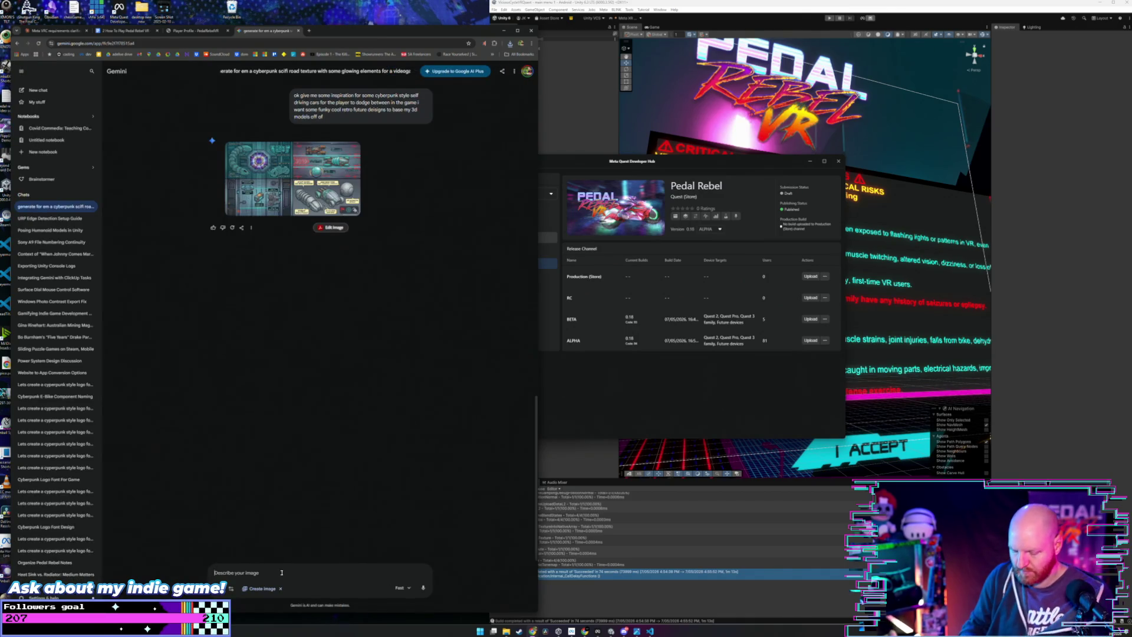
pyautogui.write(' too')
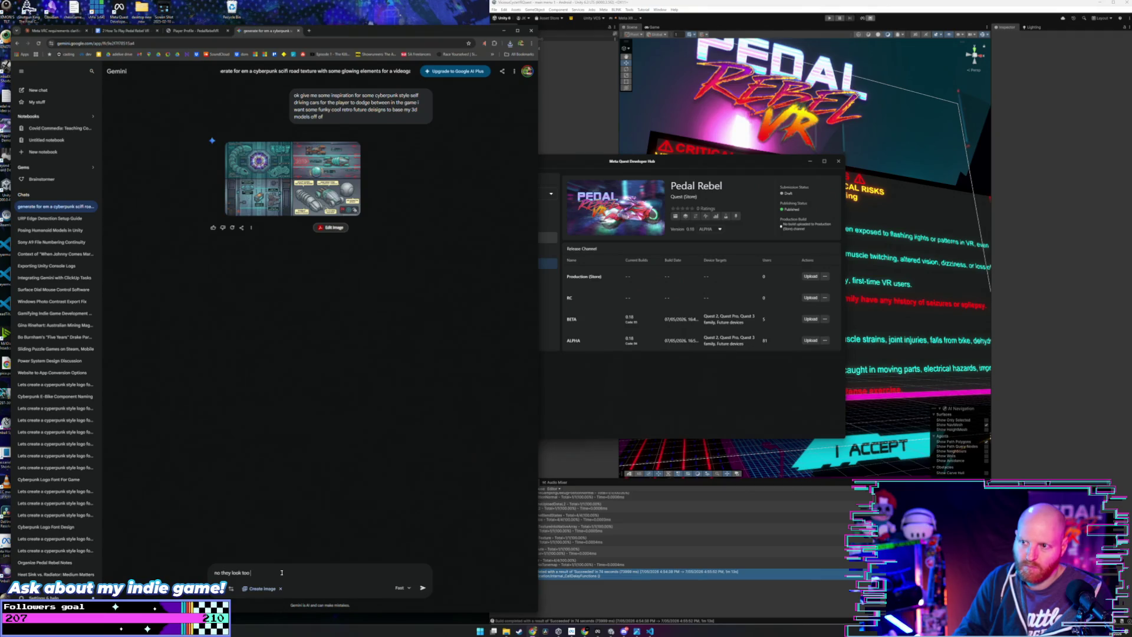
pyautogui.write(' bu')
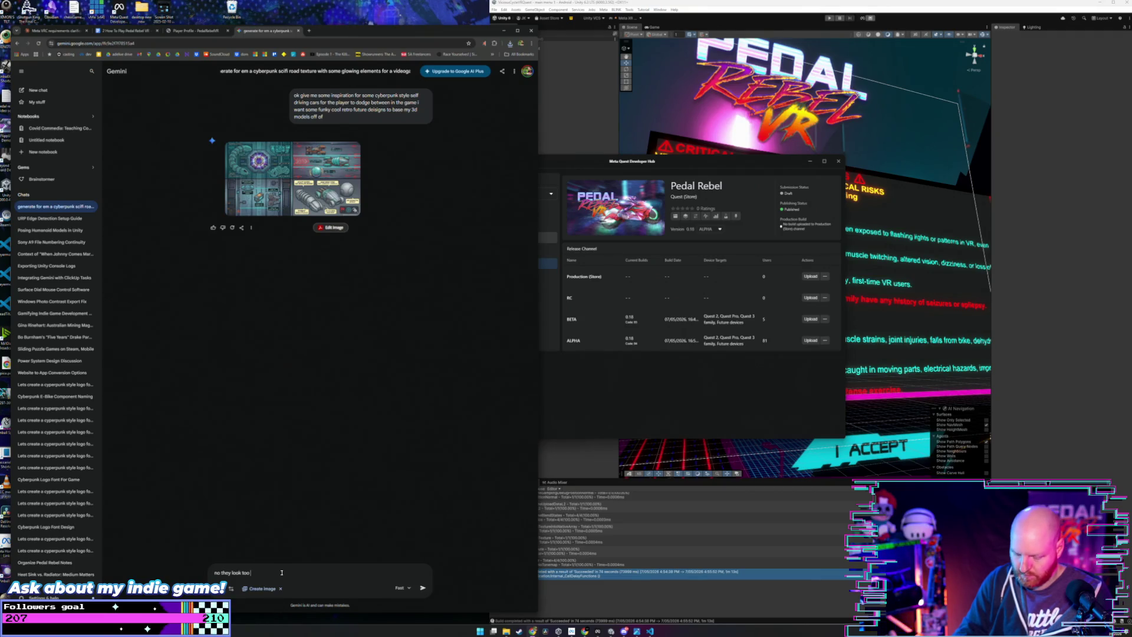
pyautogui.write('60')
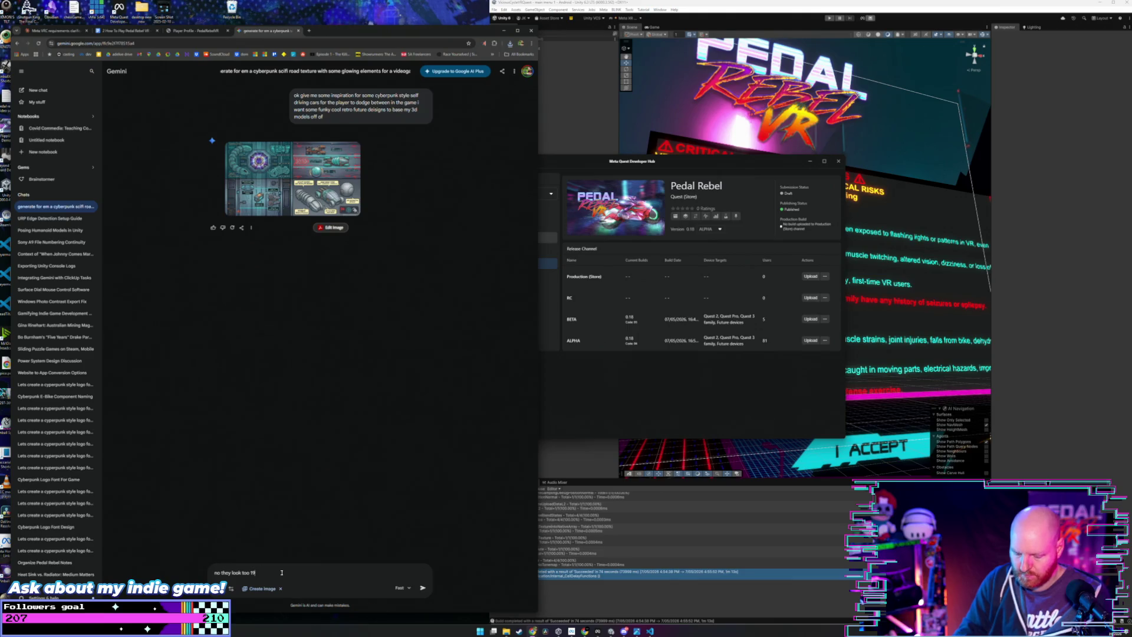
pyautogui.write("'s idea of")
pyautogui.write(' the future lets go')
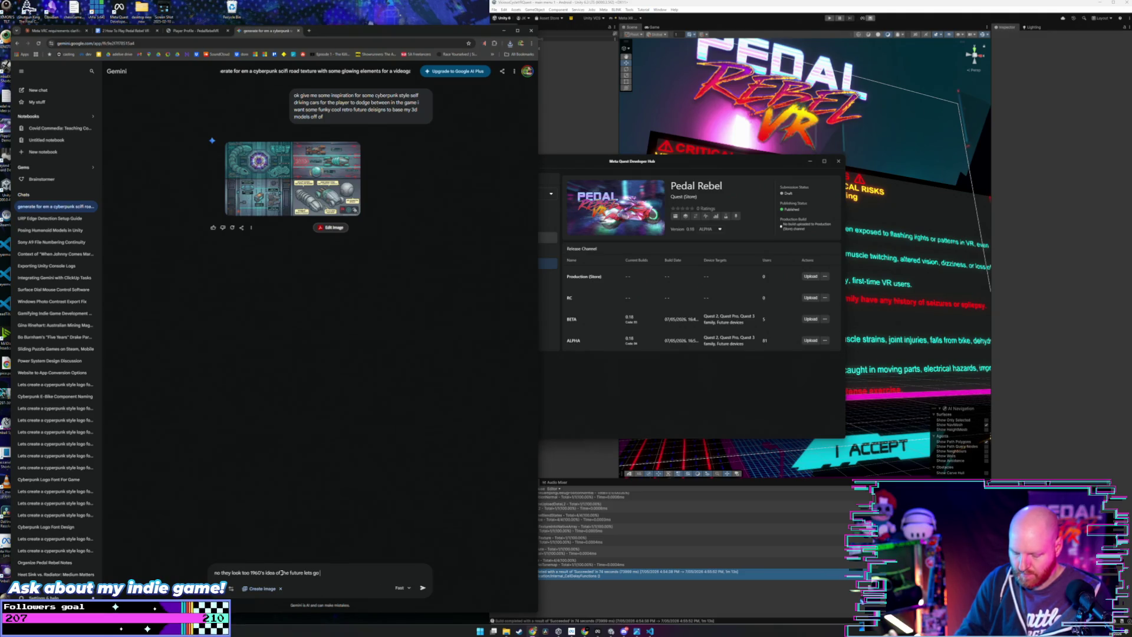
pyautogui.write('ro')
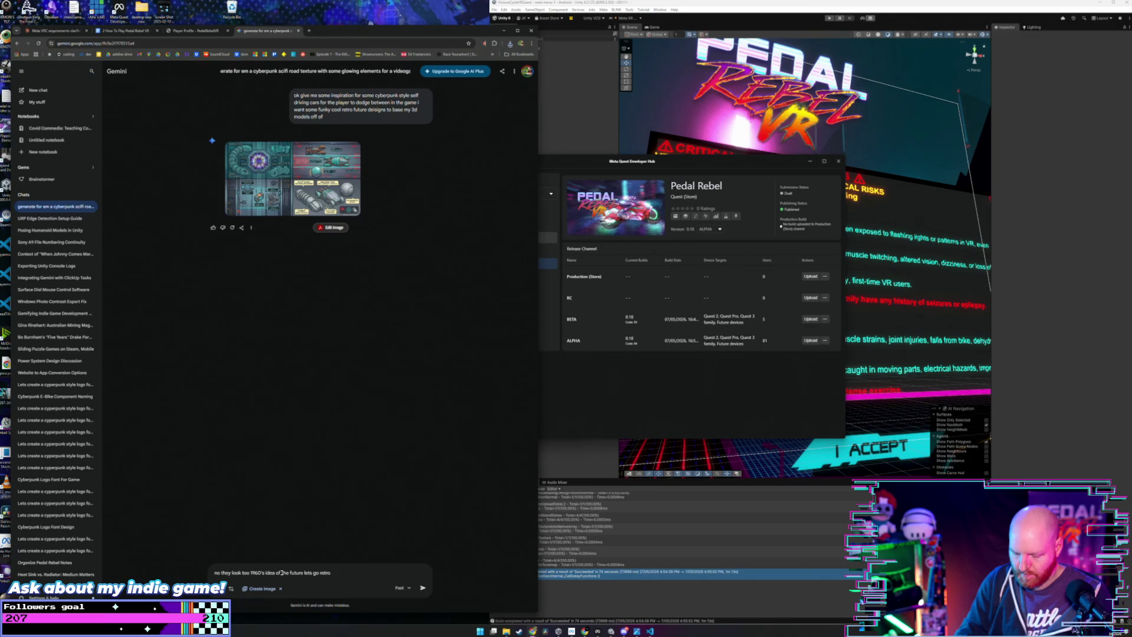
pyautogui.press('BackSpace')
pyautogui.press('BackSpace')
pyautogui.press('BackSpace')
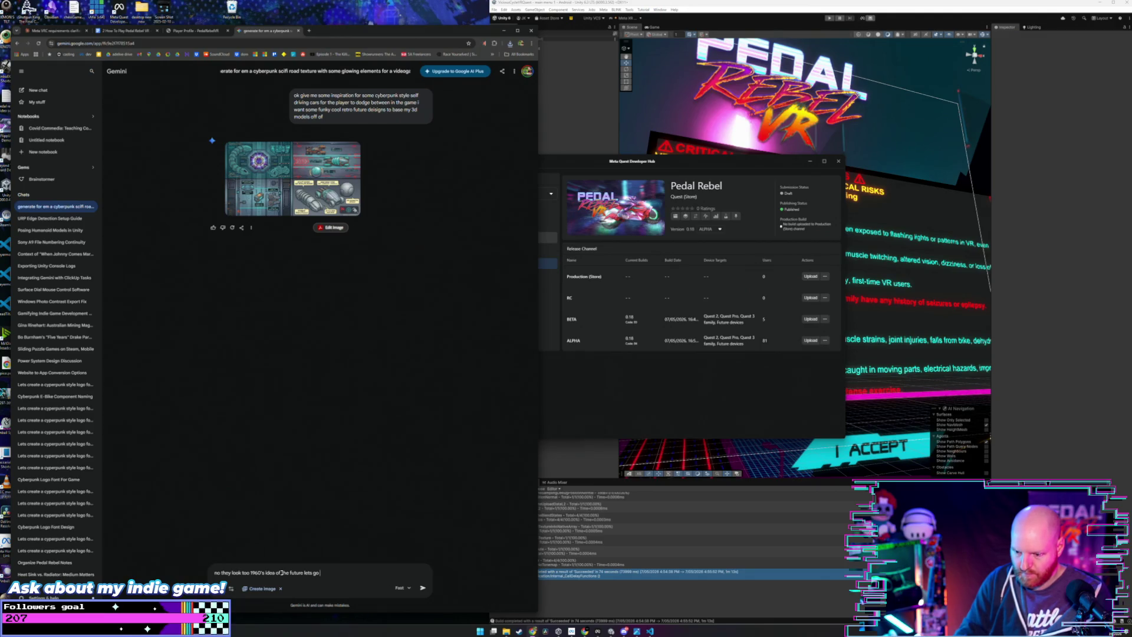
pyautogui.write('80s future sty')
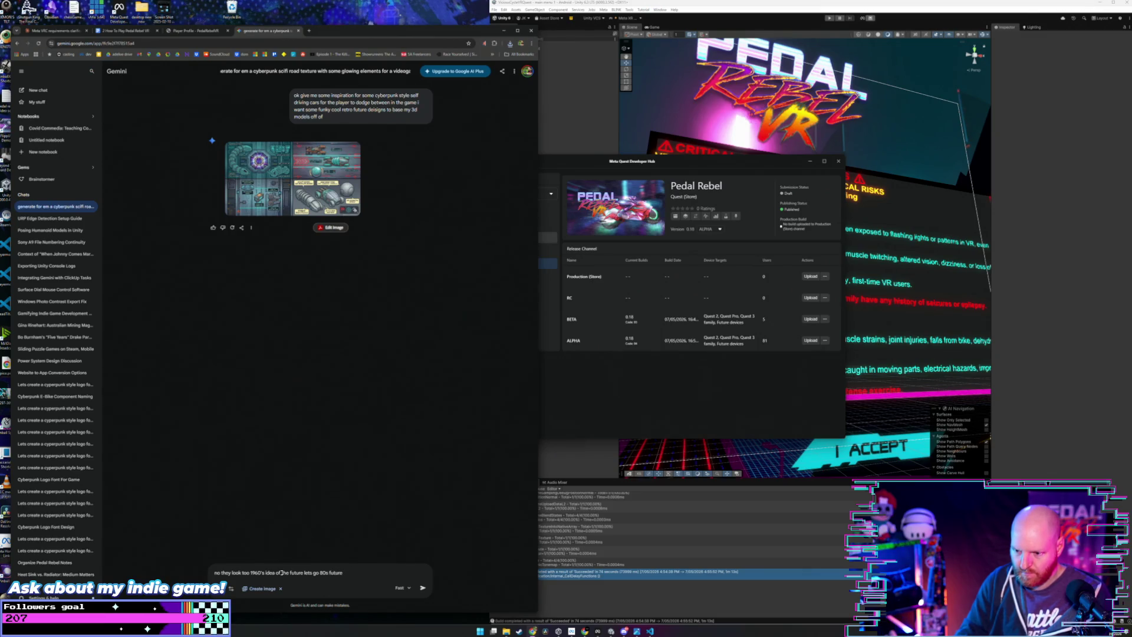
pyautogui.write('les remi')
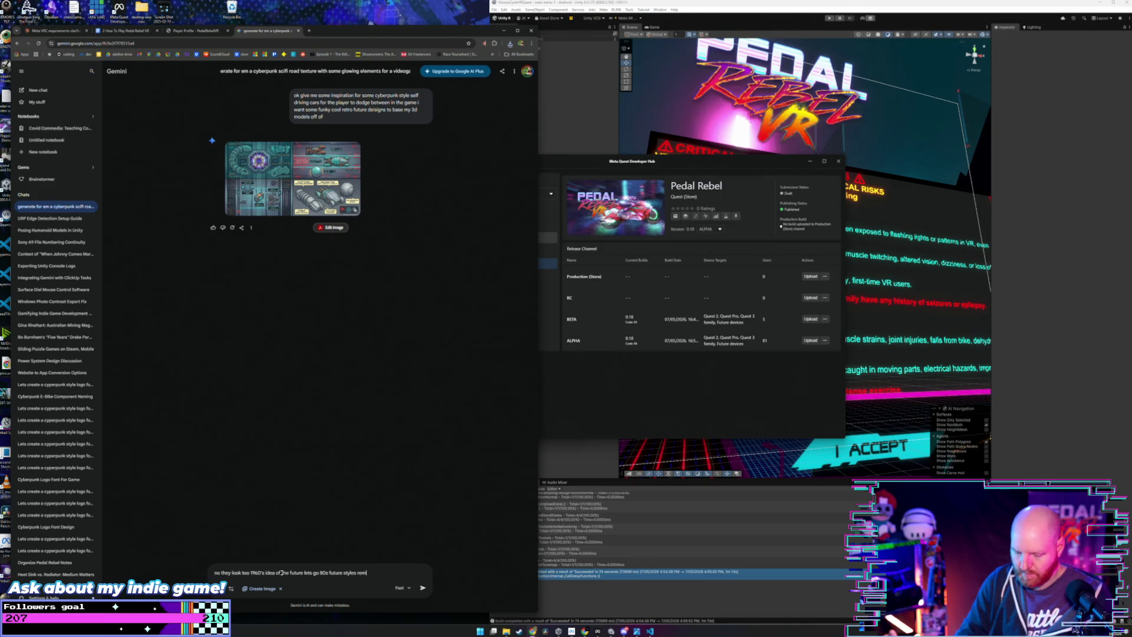
pyautogui.write('nicent of')
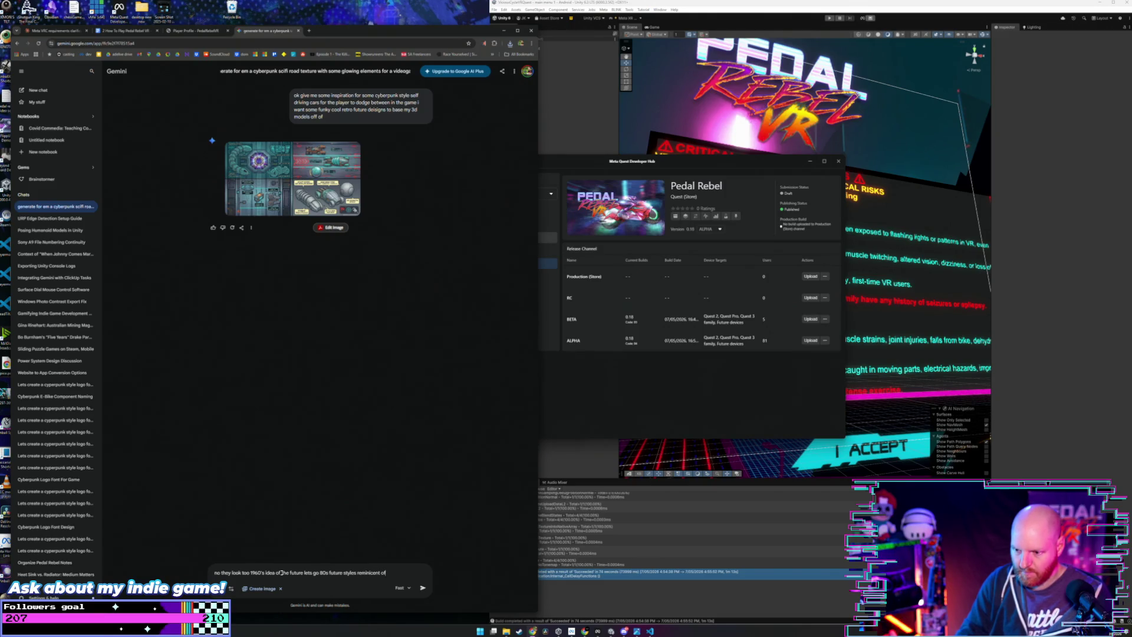
pyautogui.write(' sports')
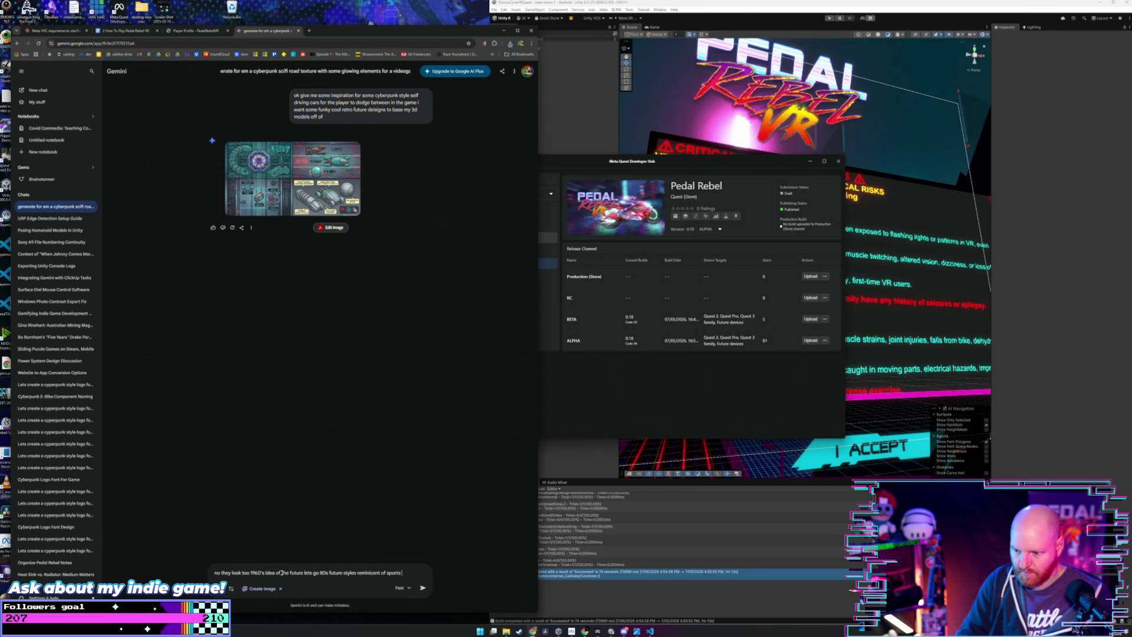
pyautogui.write(' cars from the 8')
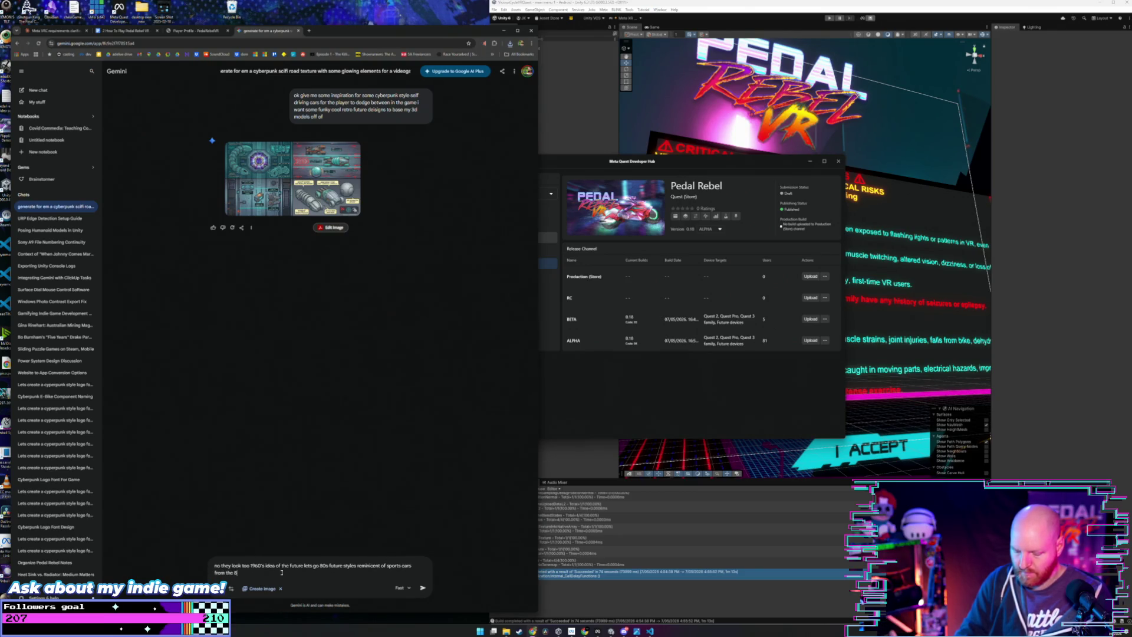
pyautogui.write('0s')
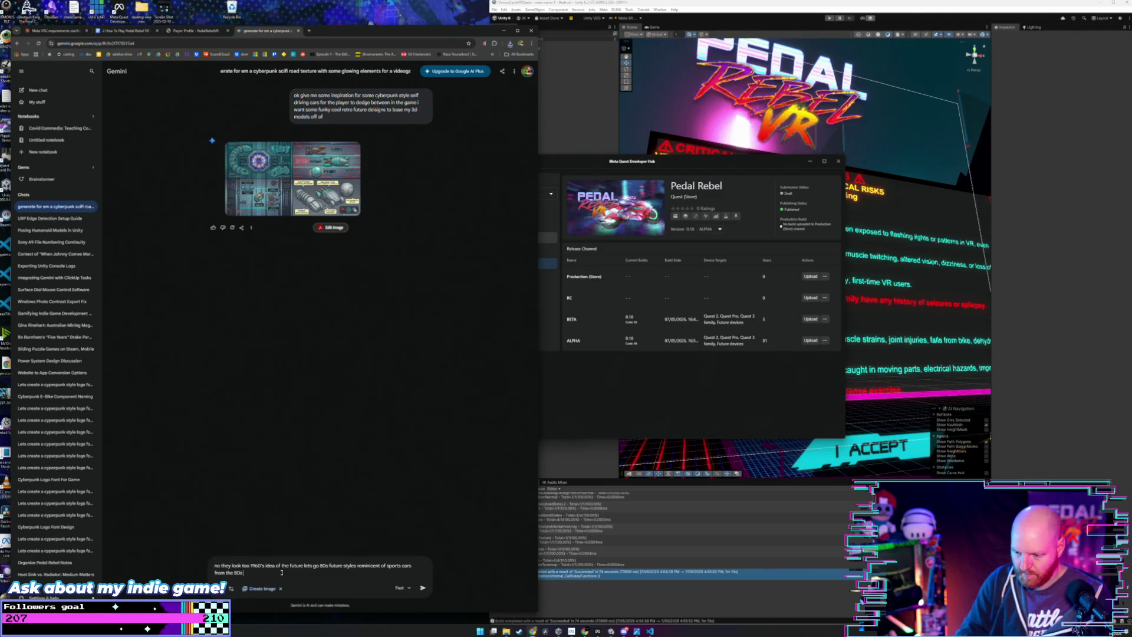
pyautogui.write(' with a anime flair let')
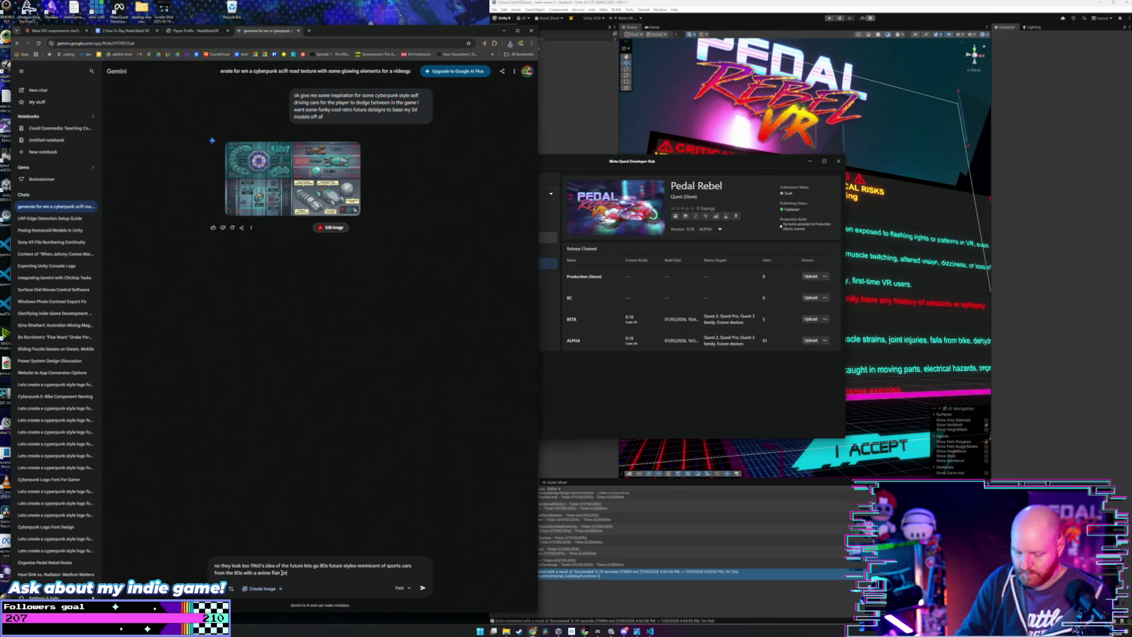
pyautogui.write('s just')
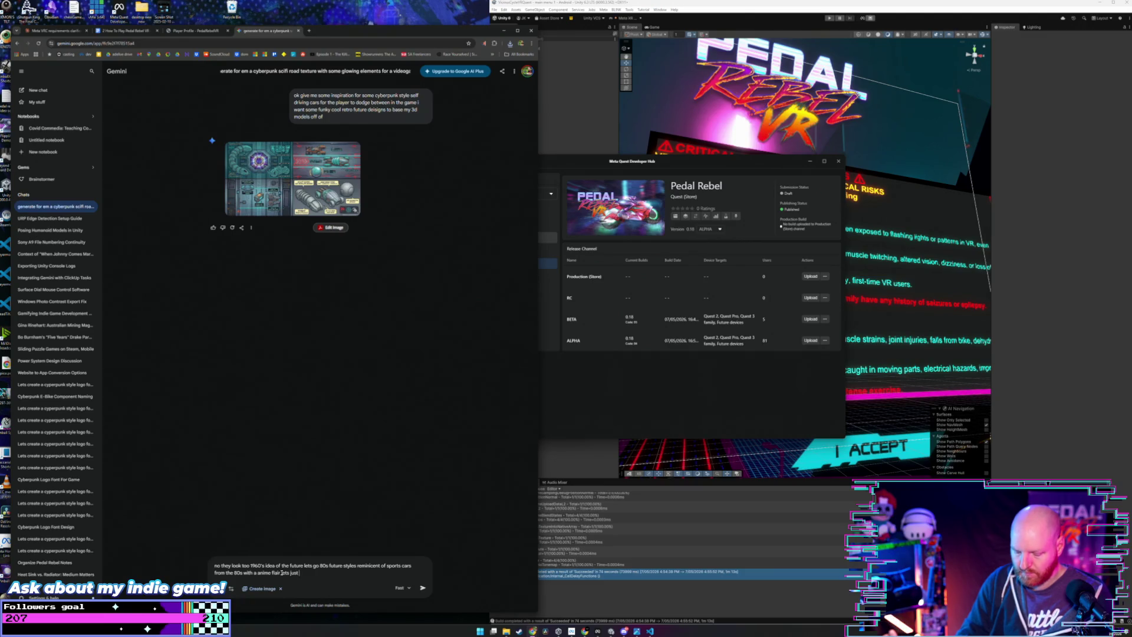
pyautogui.write(' do 1 image at a time')
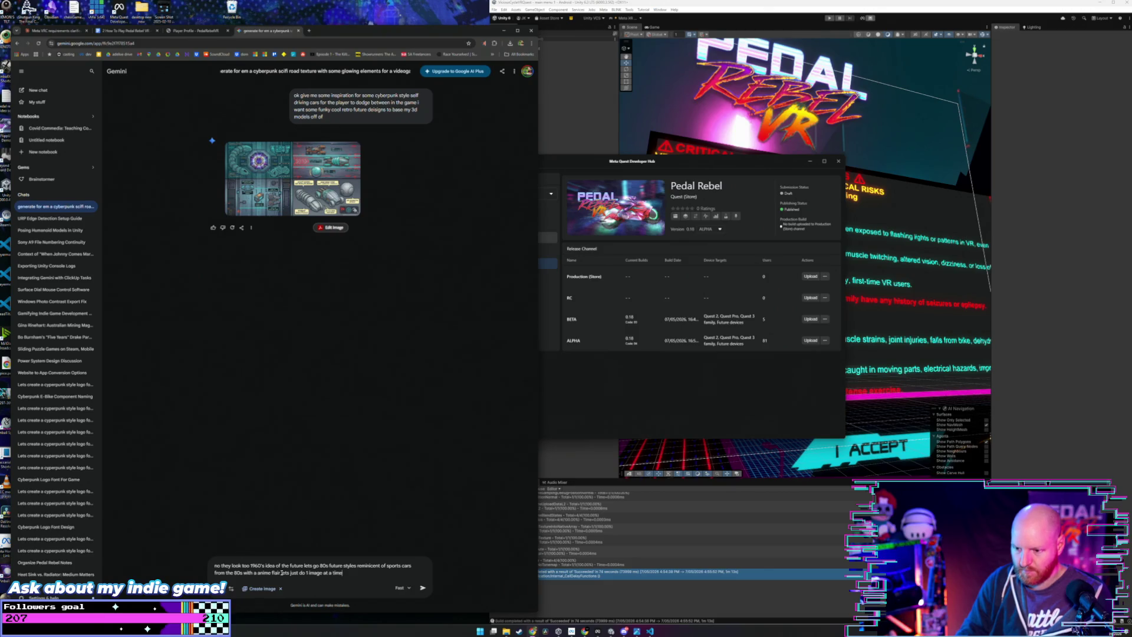
pyautogui.press('Return')
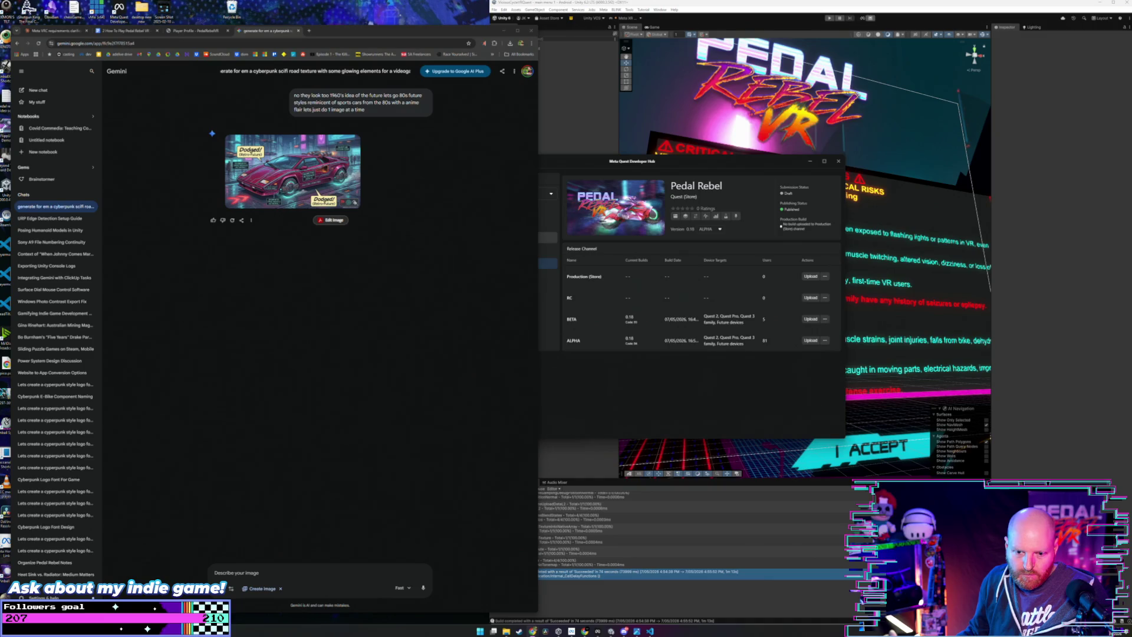
# Step: Switch to Visual Studio Code showing the OptionsMenu.cs volume script
pyautogui.hotkey('alt', 'Tab')
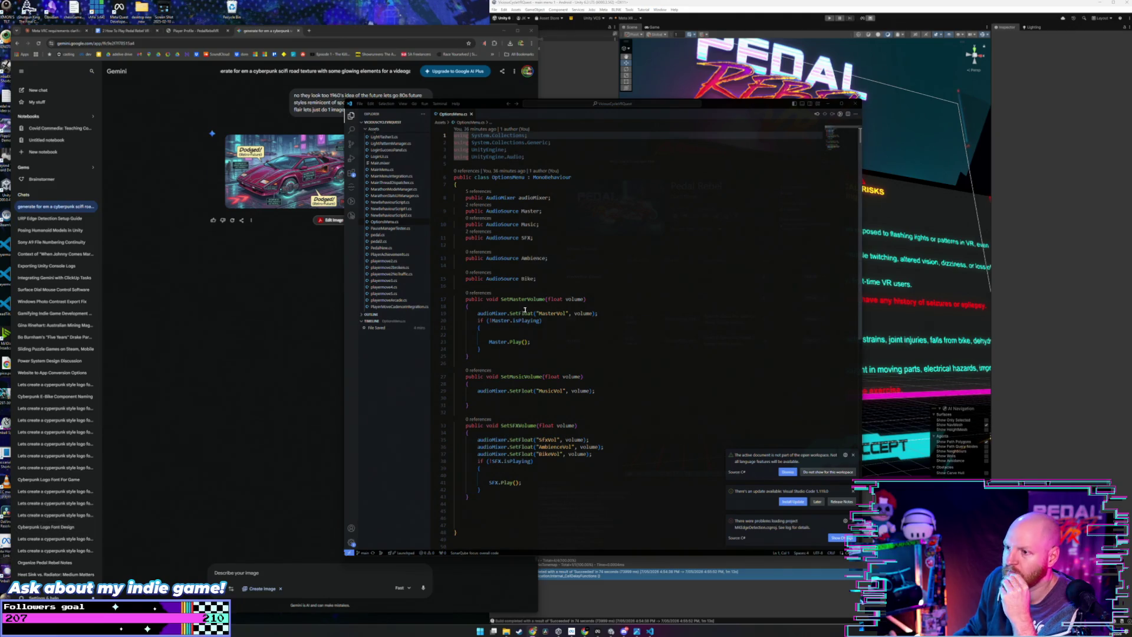
# Step: Tell Gemini the car looks too plainly 80s and ask to retry it with cyberpunk vibes
pyautogui.click(828, 104)
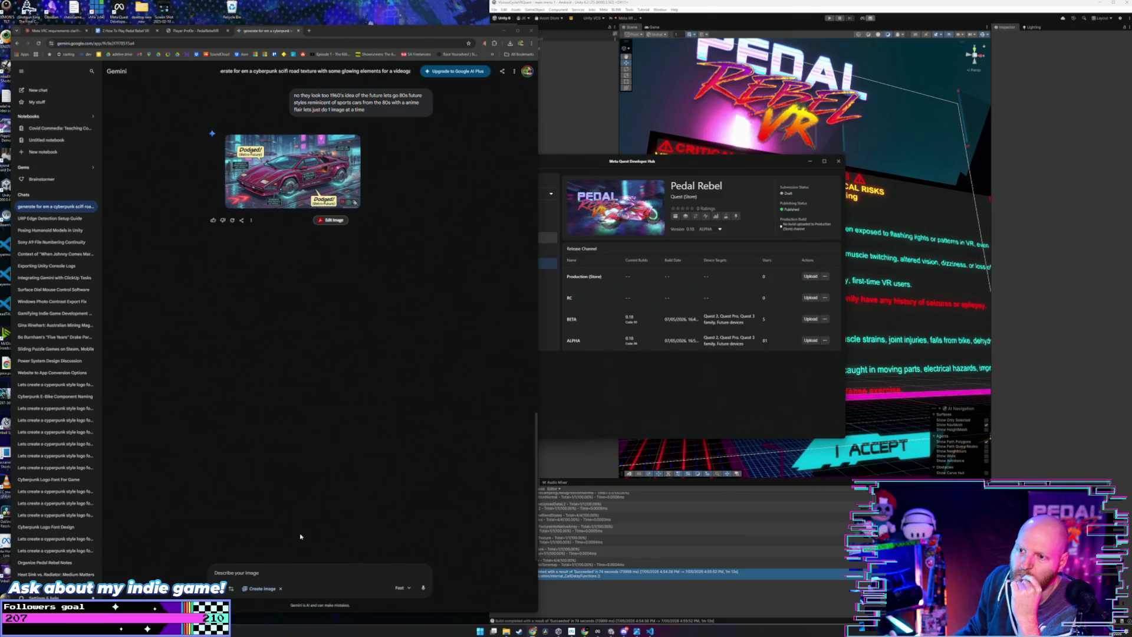
pyautogui.click(289, 569)
pyautogui.write('ok ')
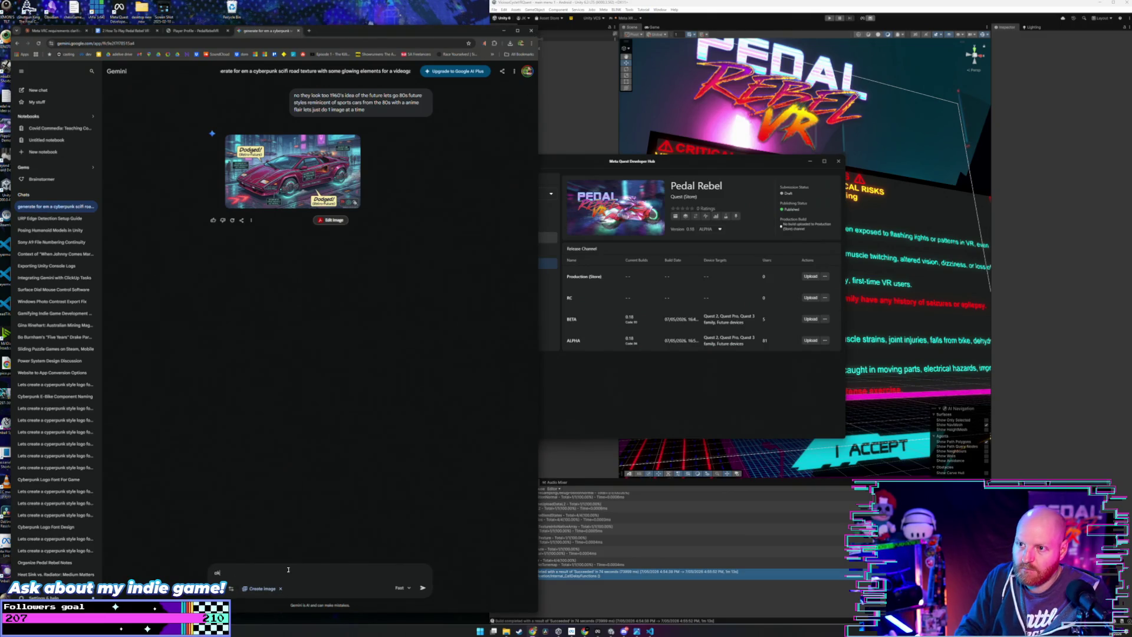
pyautogui.write('that just b')
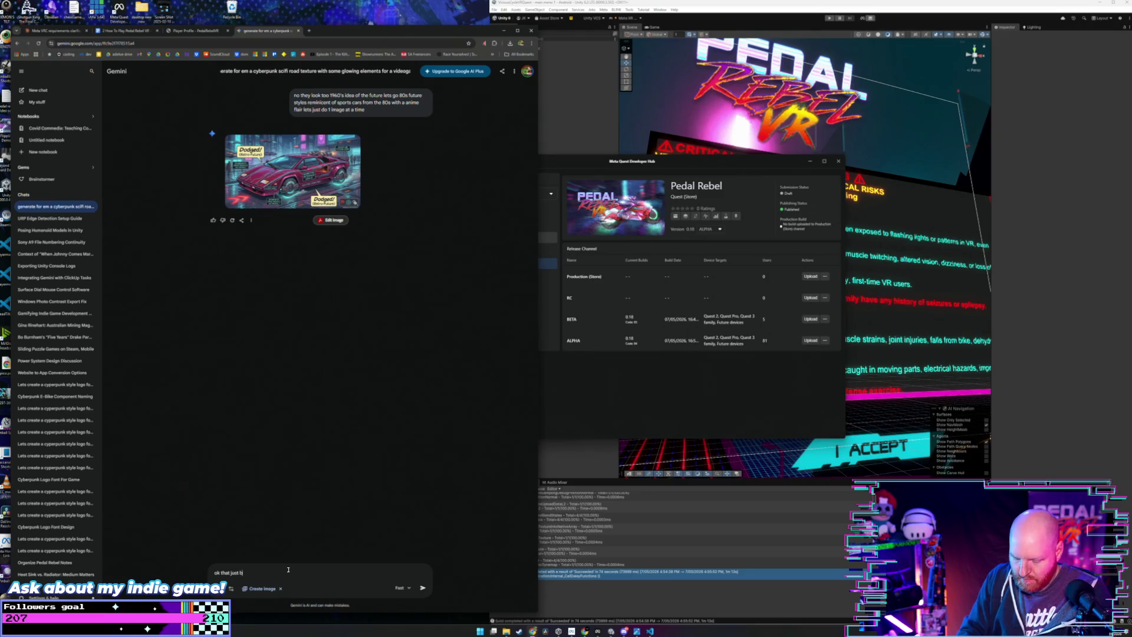
pyautogui.write('asically looks like')
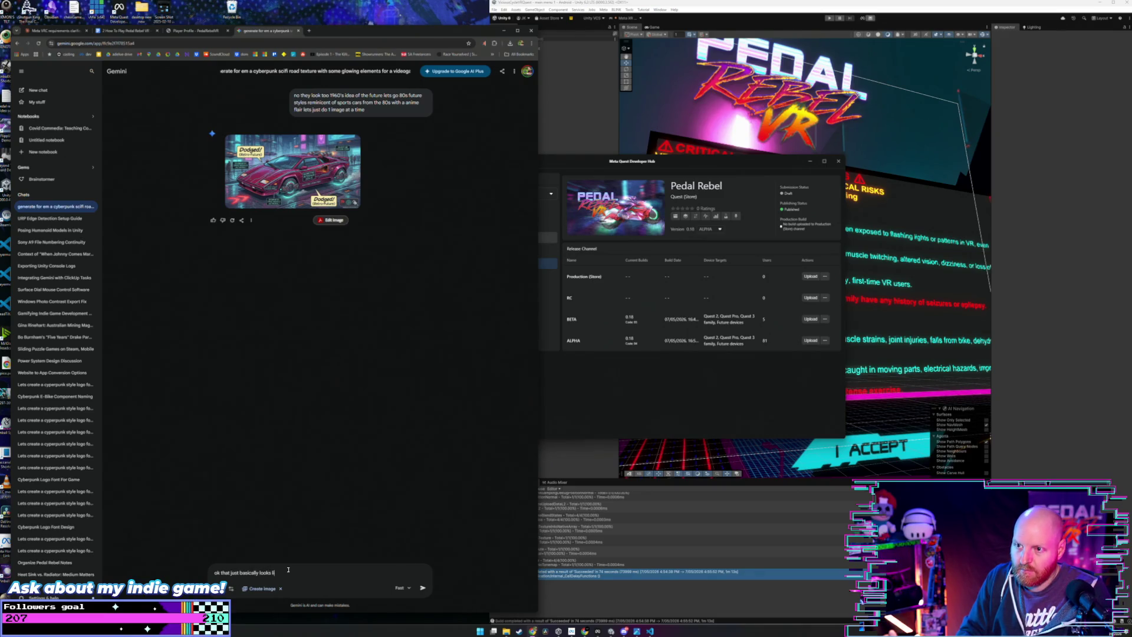
pyautogui.write(' an 80s')
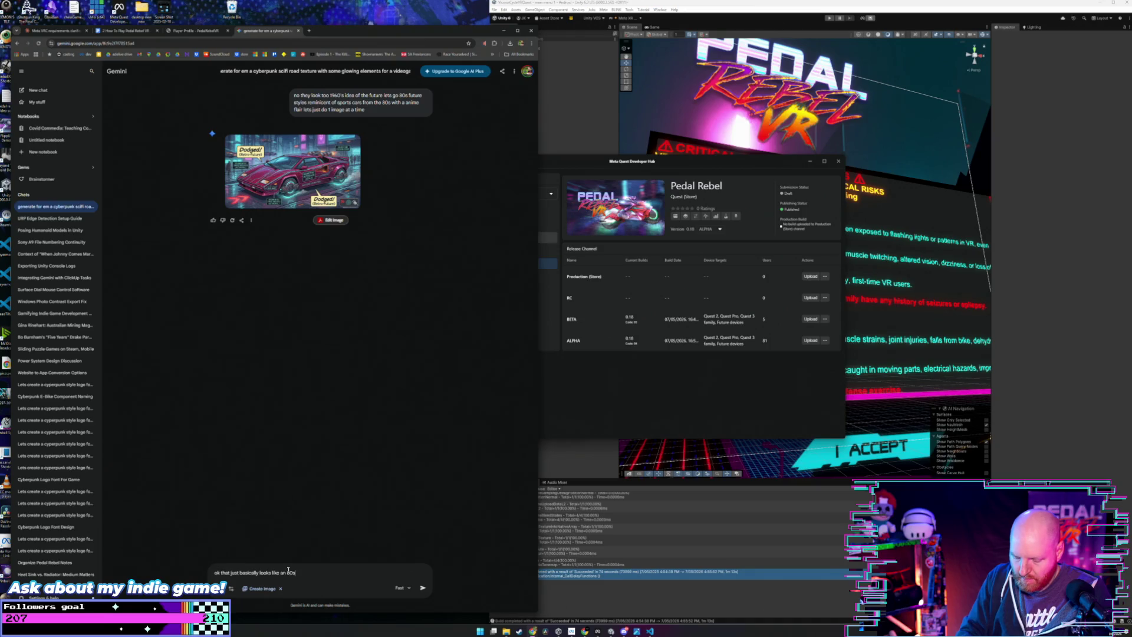
pyautogui.write(' car lets')
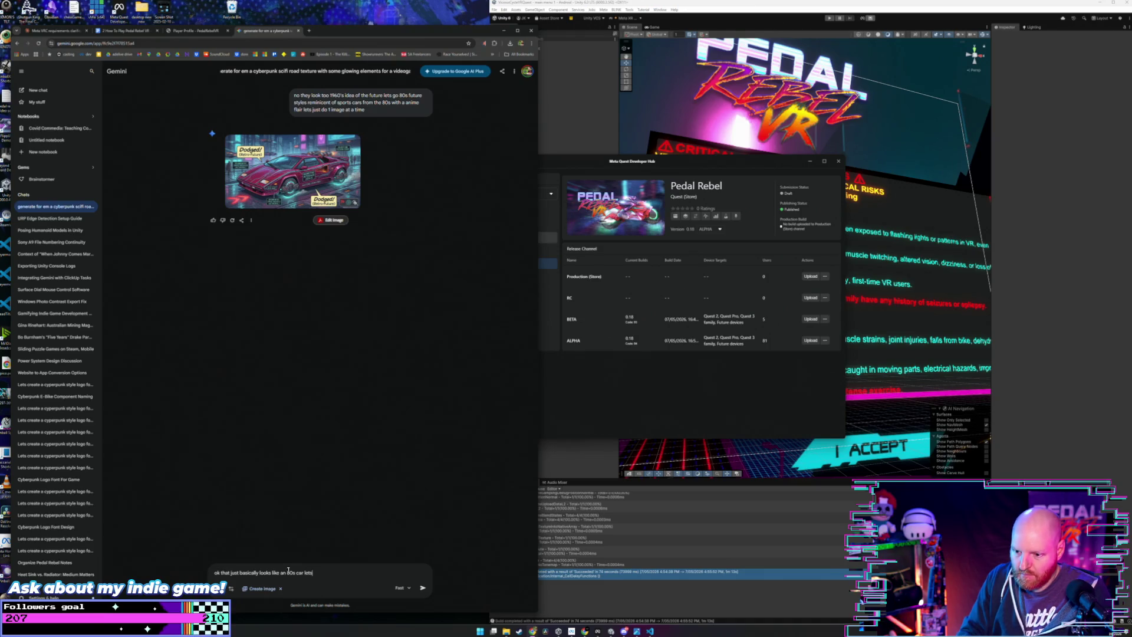
pyautogui.write(' try again but mix')
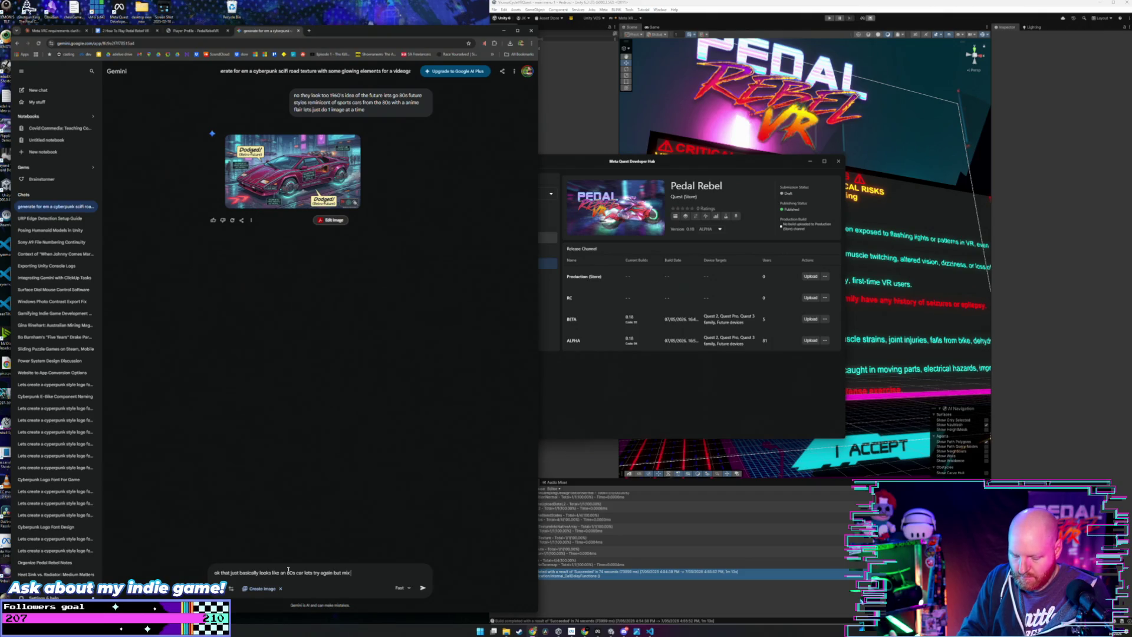
pyautogui.write(' it with cyberpunk')
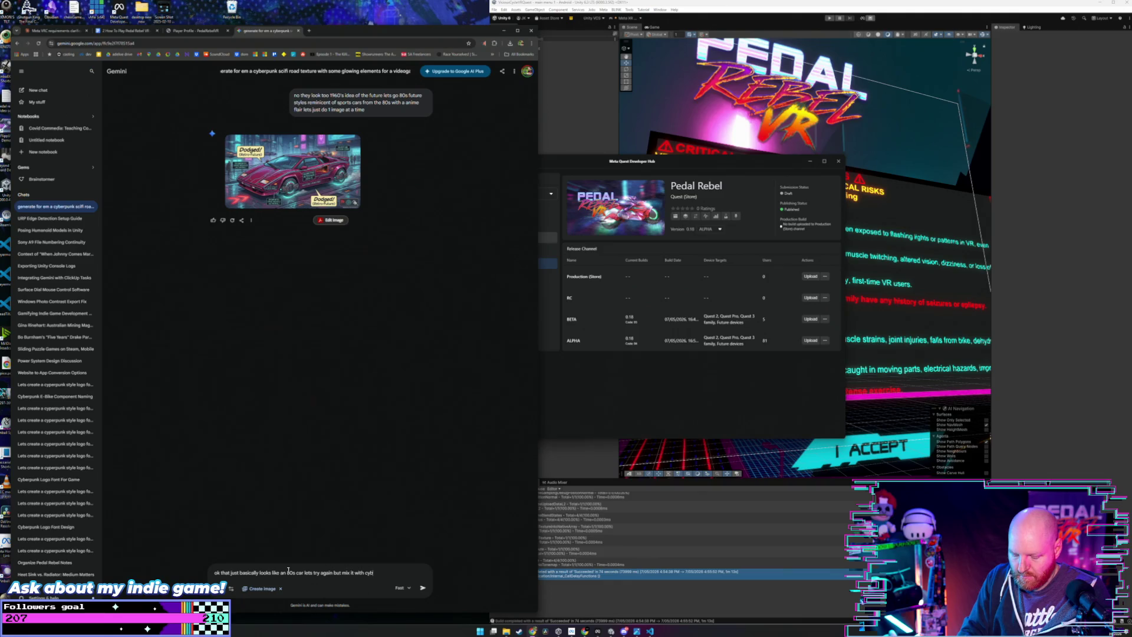
pyautogui.write(' vibes')
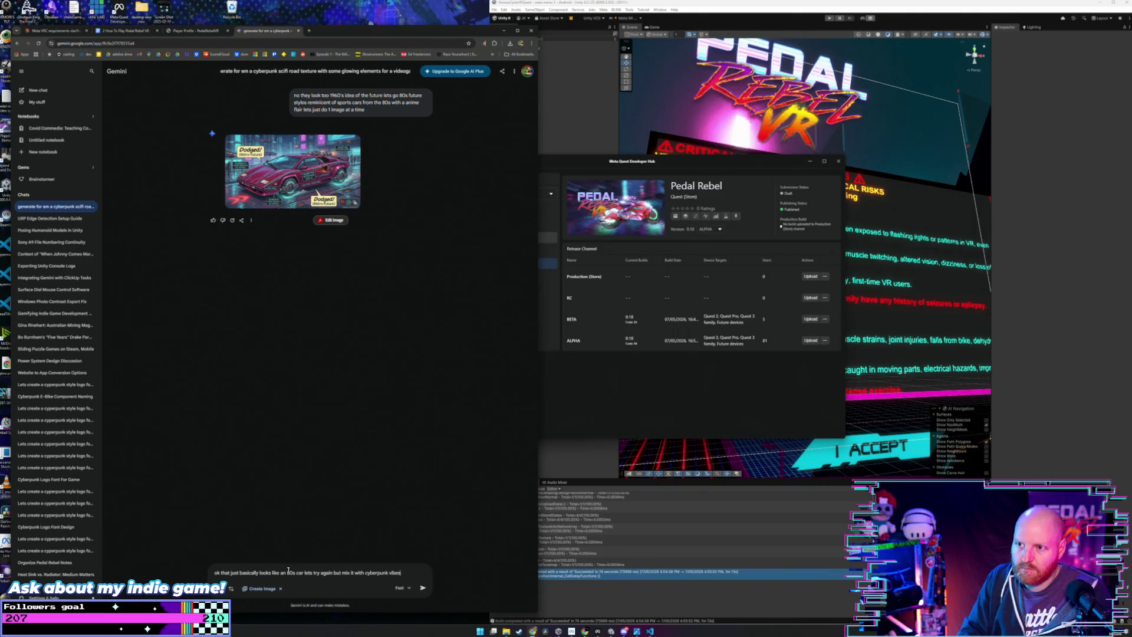
pyautogui.press('Return')
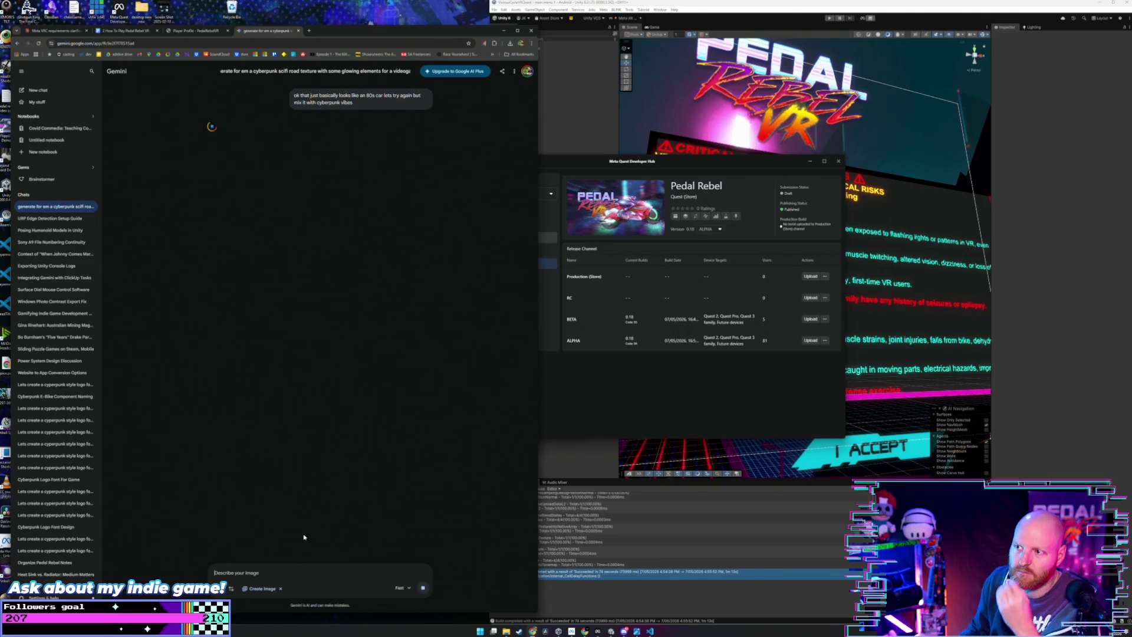
pyautogui.click(625, 374)
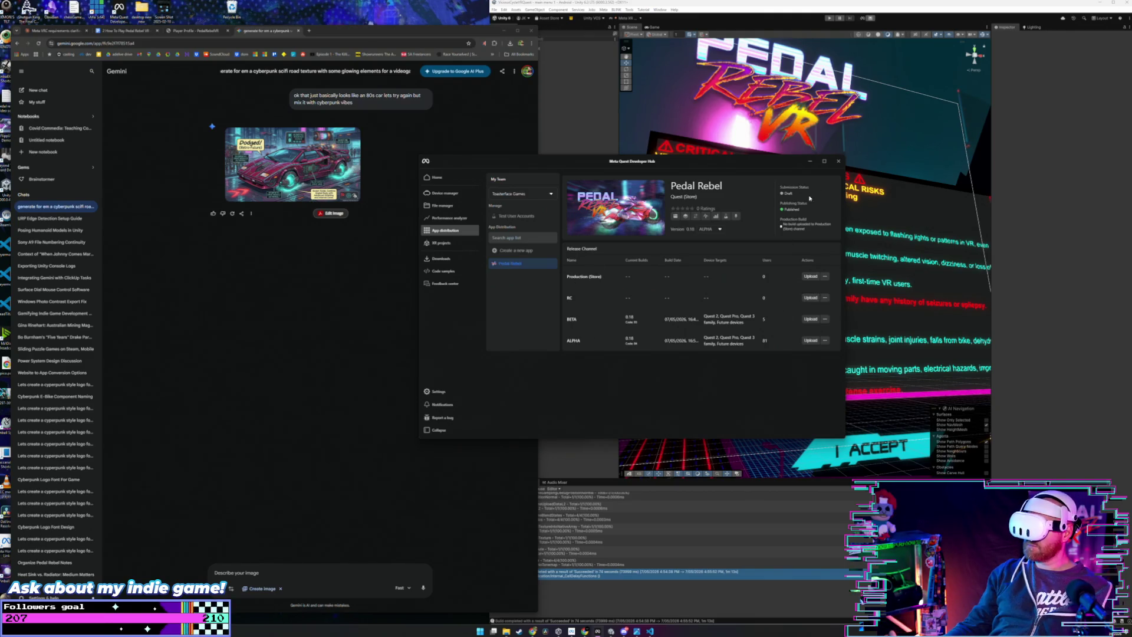
# Step: Put away the Meta Quest Developer Hub once Gemini returns the neon cyberpunk car image
pyautogui.click(810, 161)
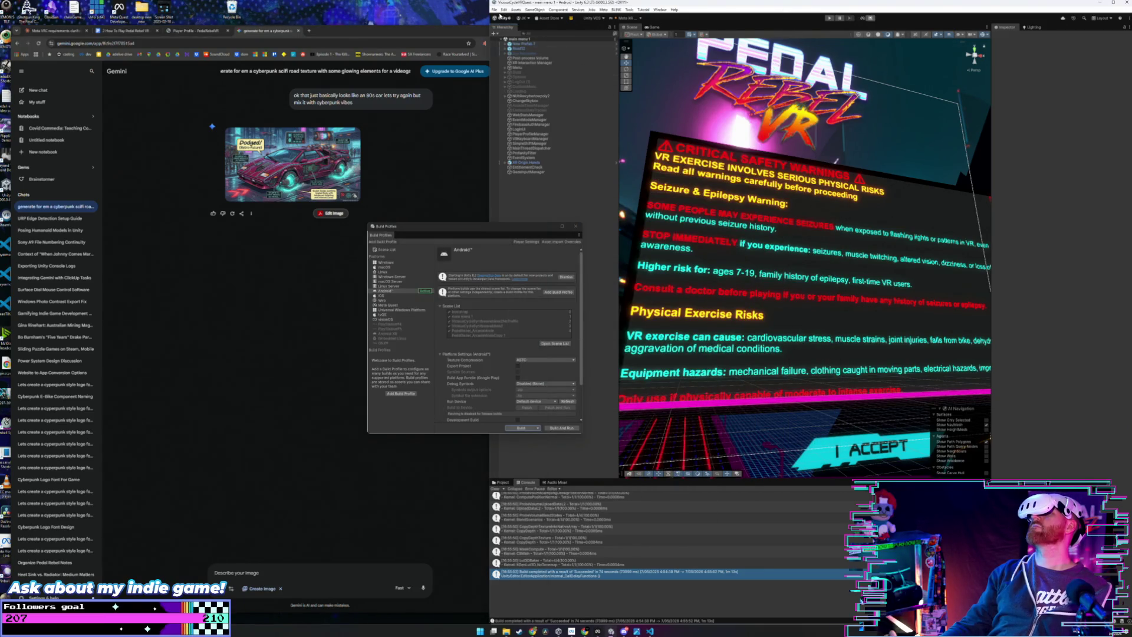
# Step: Minimize Meta Quest Developer Hub, check Unity's File menu, and close the Build Profiles window
pyautogui.click(495, 9)
pyautogui.click(494, 10)
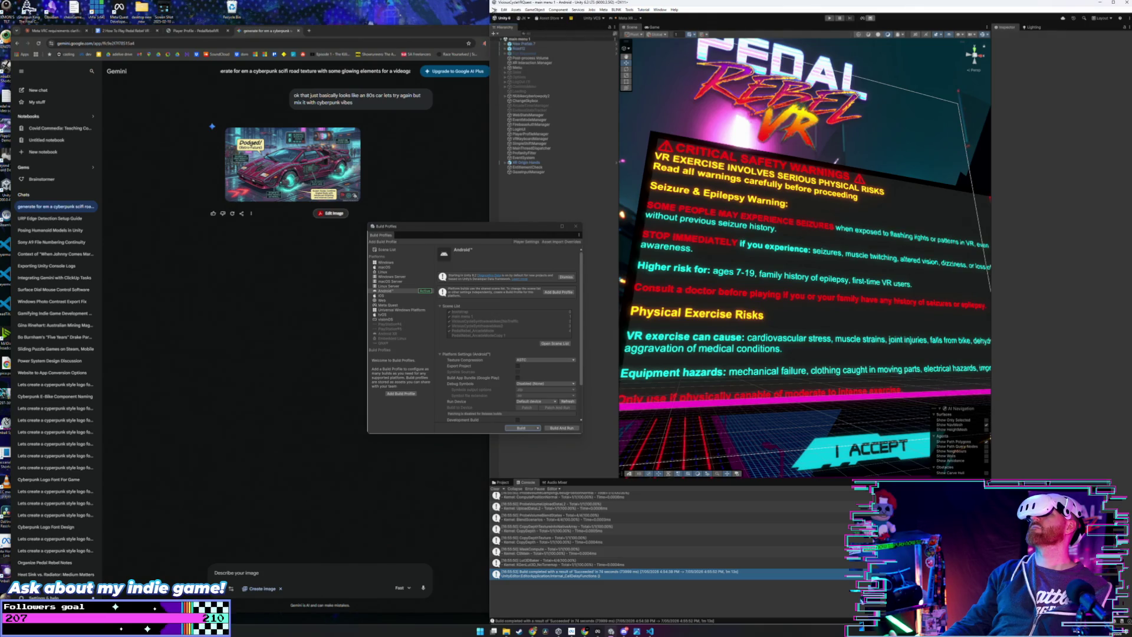
pyautogui.click(494, 9)
pyautogui.click(554, 240)
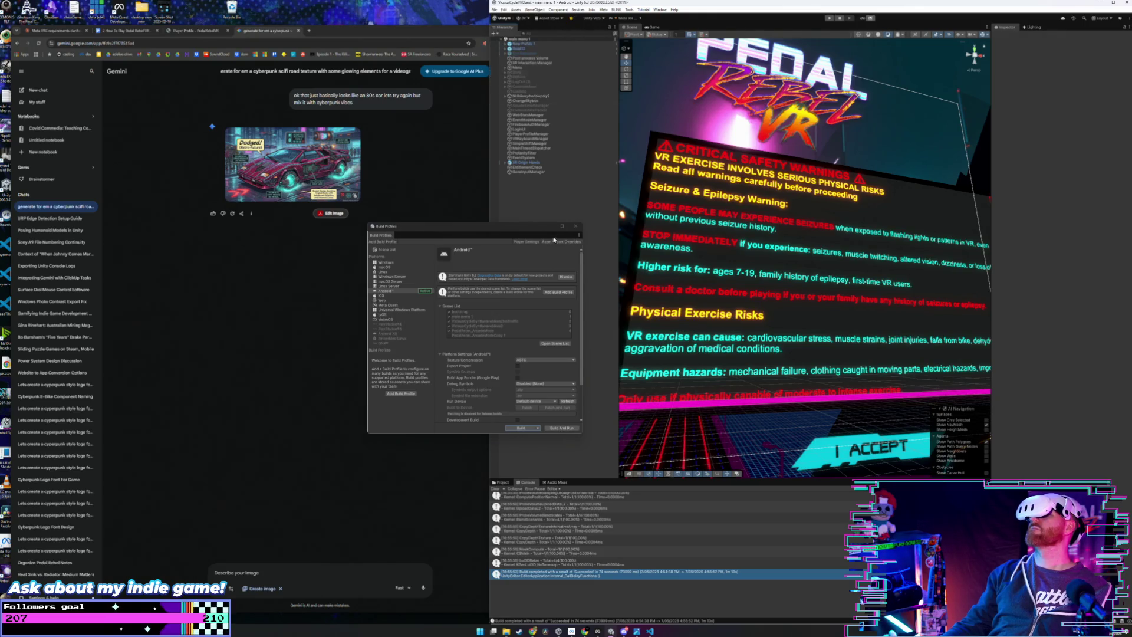
pyautogui.click(577, 226)
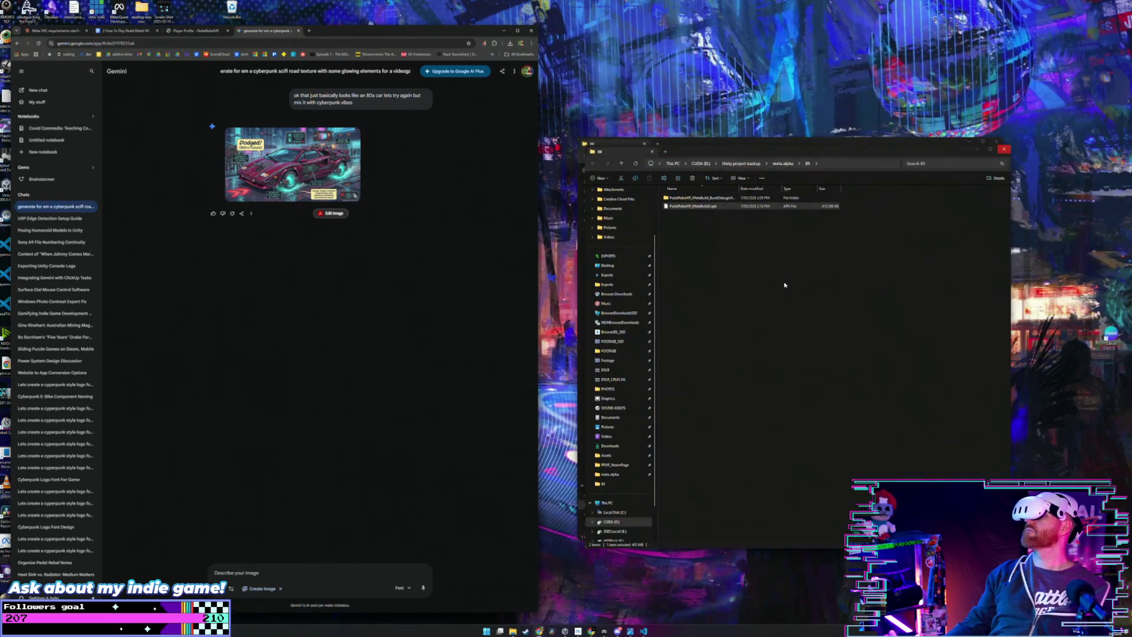
pyautogui.press('super')
# Step: Launch GitHub Desktop and commit the changed files with a summary about submitting the build
pyautogui.write('git')
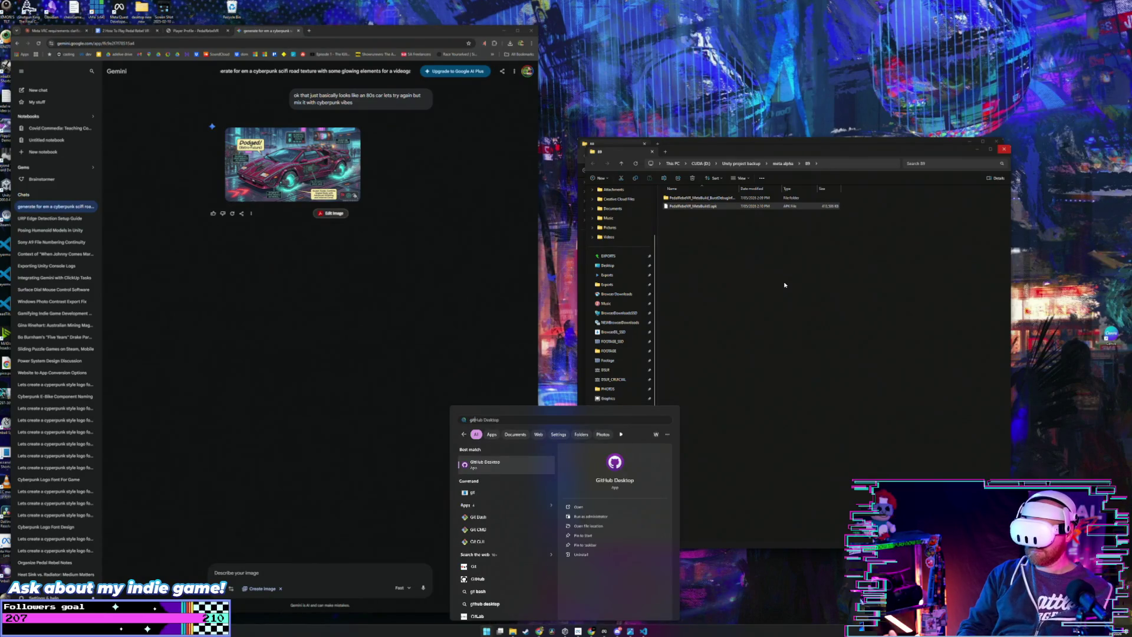
pyautogui.press('Return')
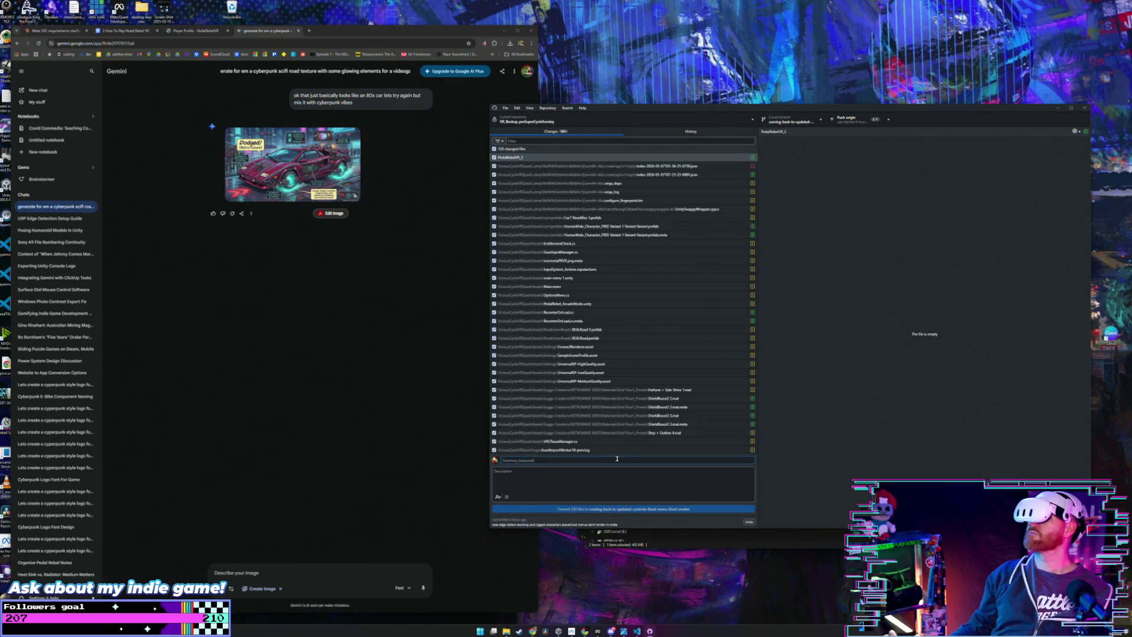
pyautogui.write('about')
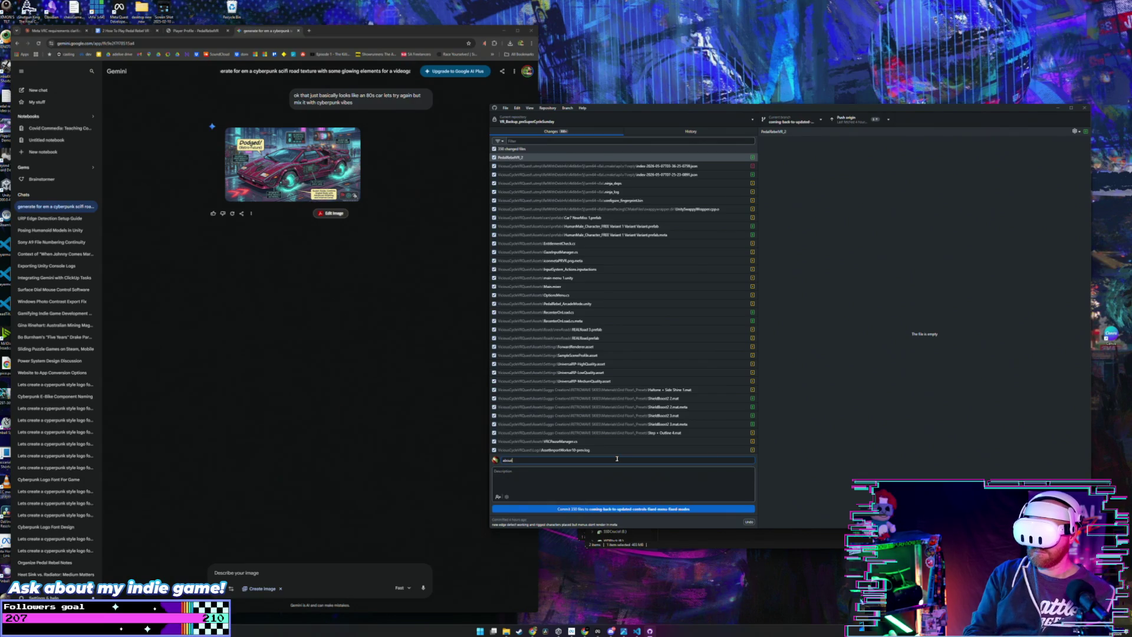
pyautogui.write(' sa')
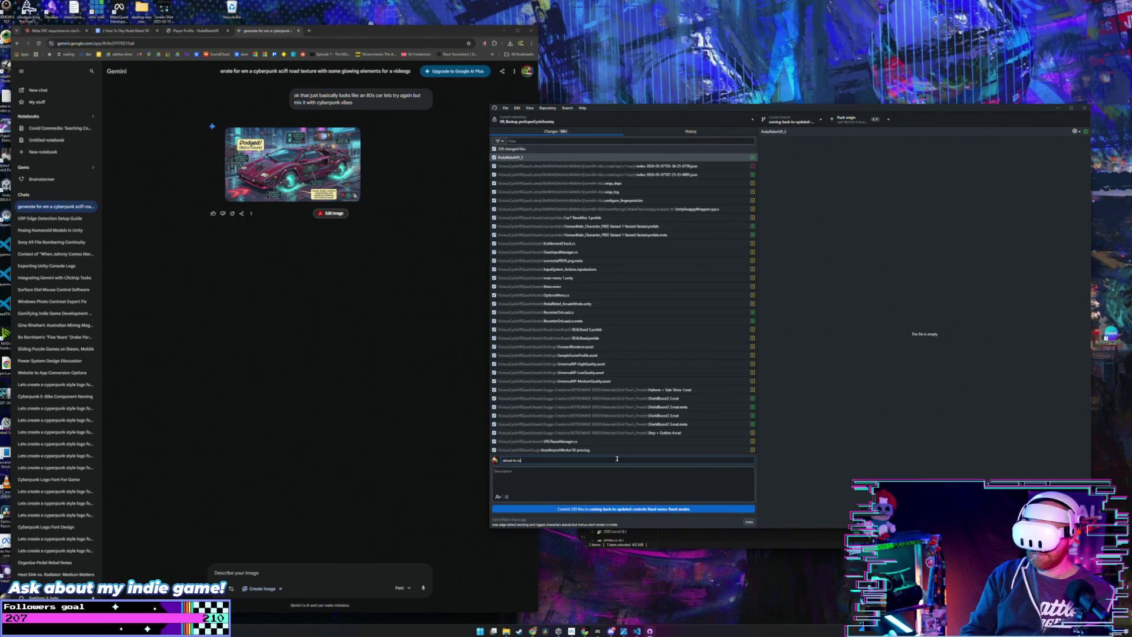
pyautogui.write(' bu')
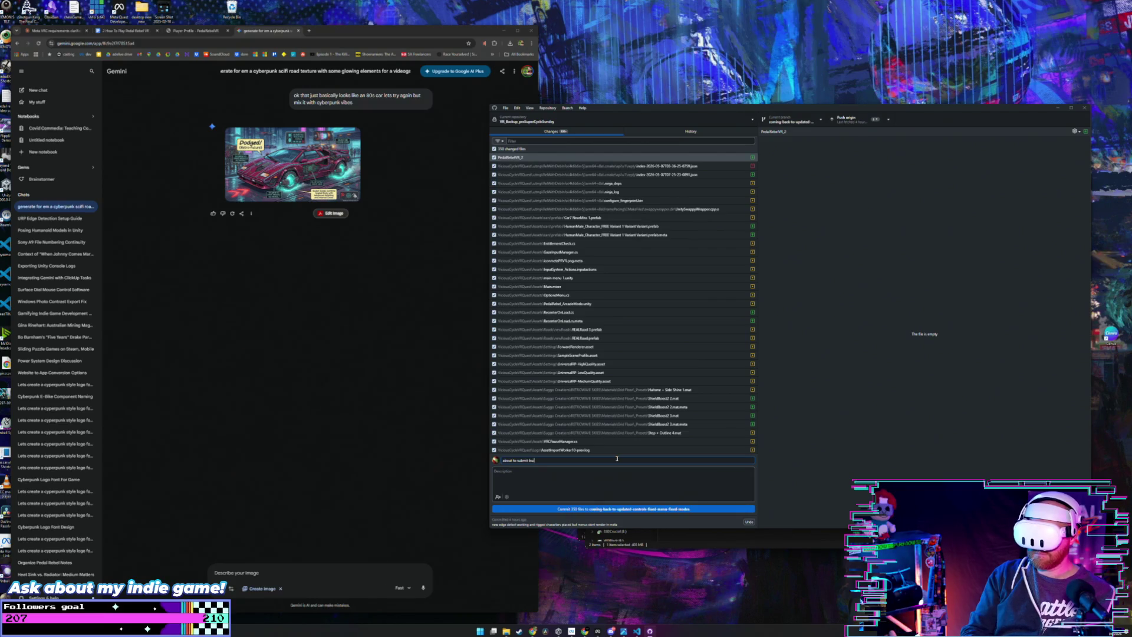
pyautogui.write('ildto store')
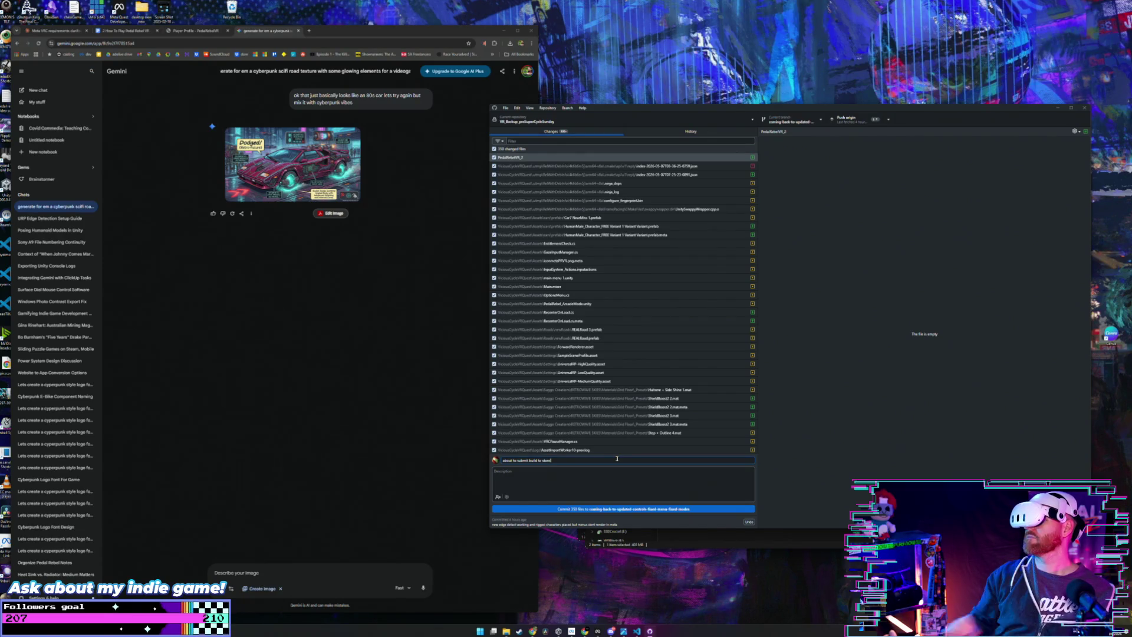
pyautogui.click(626, 509)
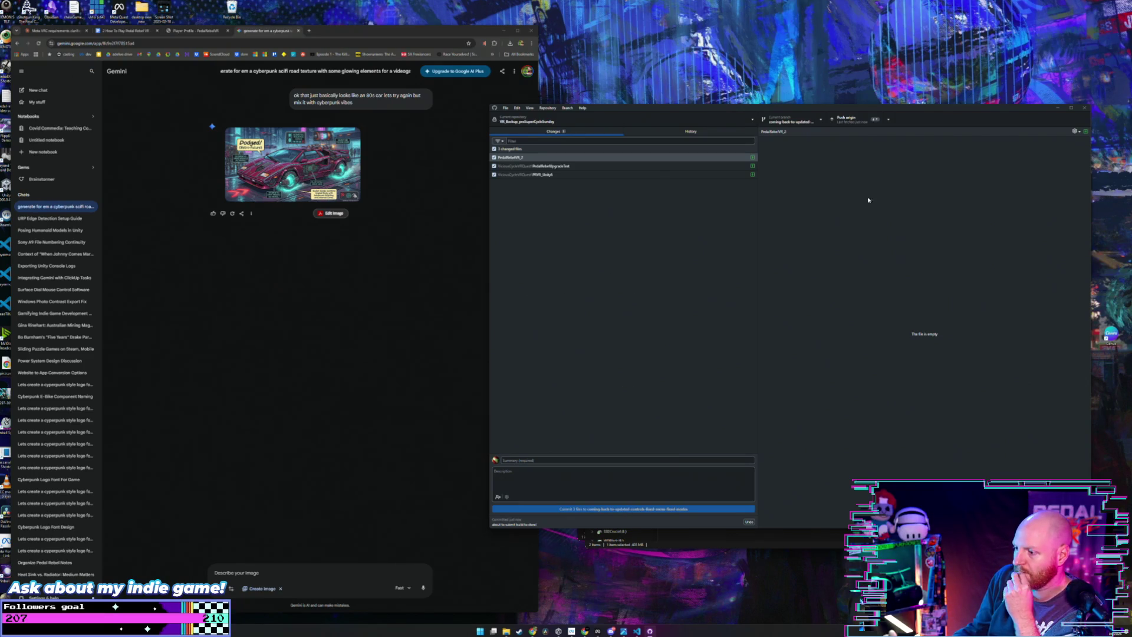
# Step: Close GitHub Desktop and open the top, most recently modified project from Unity Hub
pyautogui.click(1084, 108)
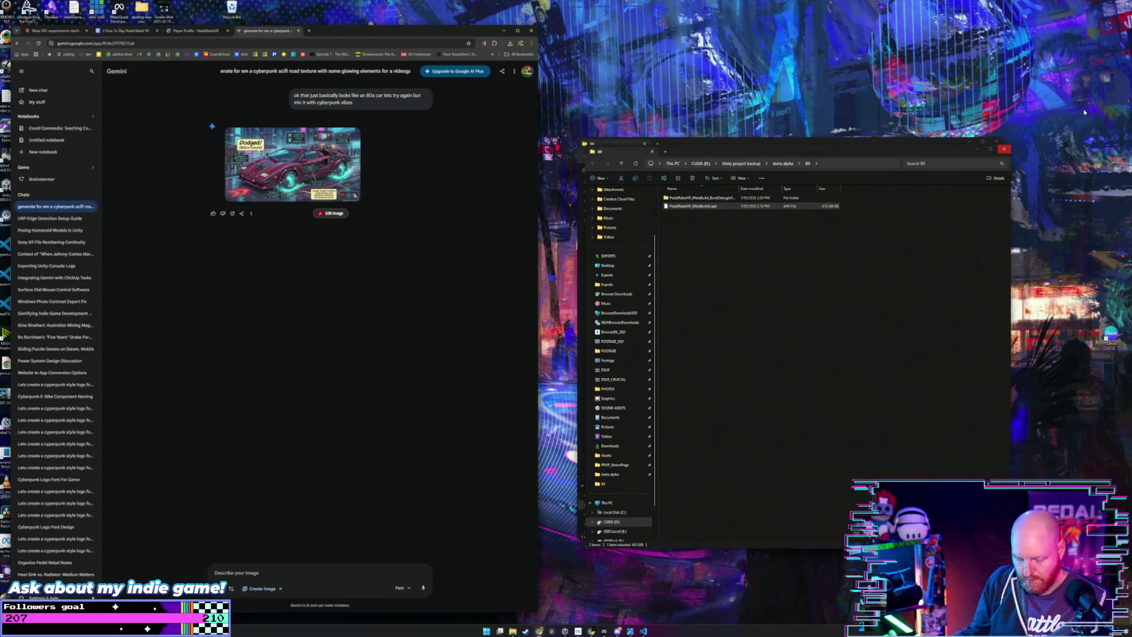
pyautogui.press('super')
pyautogui.hotkey('alt', 'Tab')
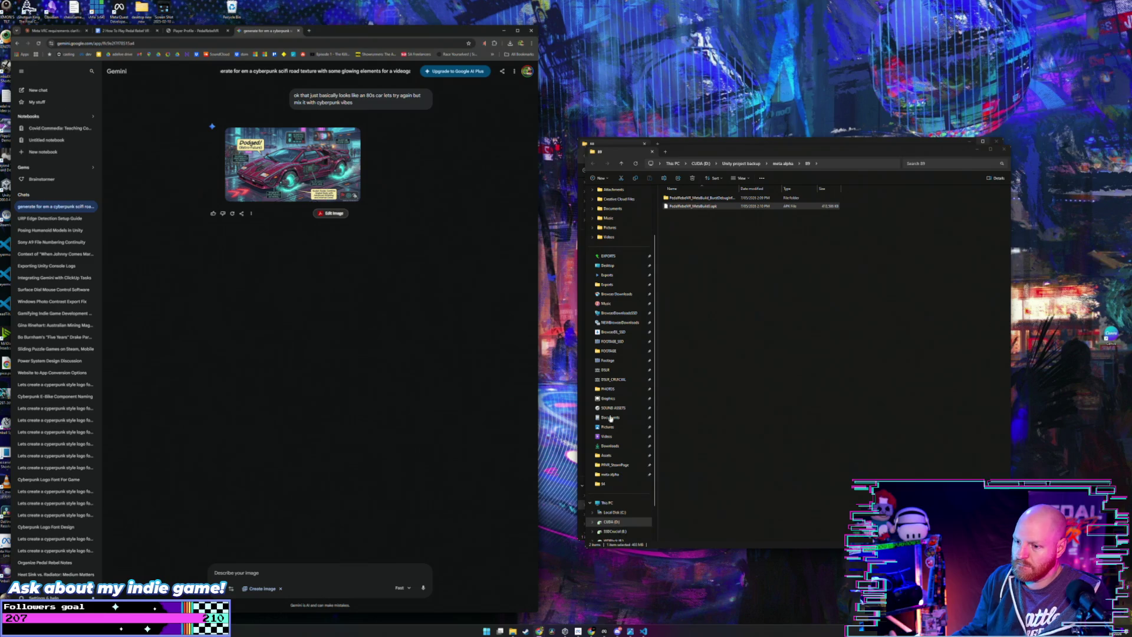
pyautogui.click(564, 631)
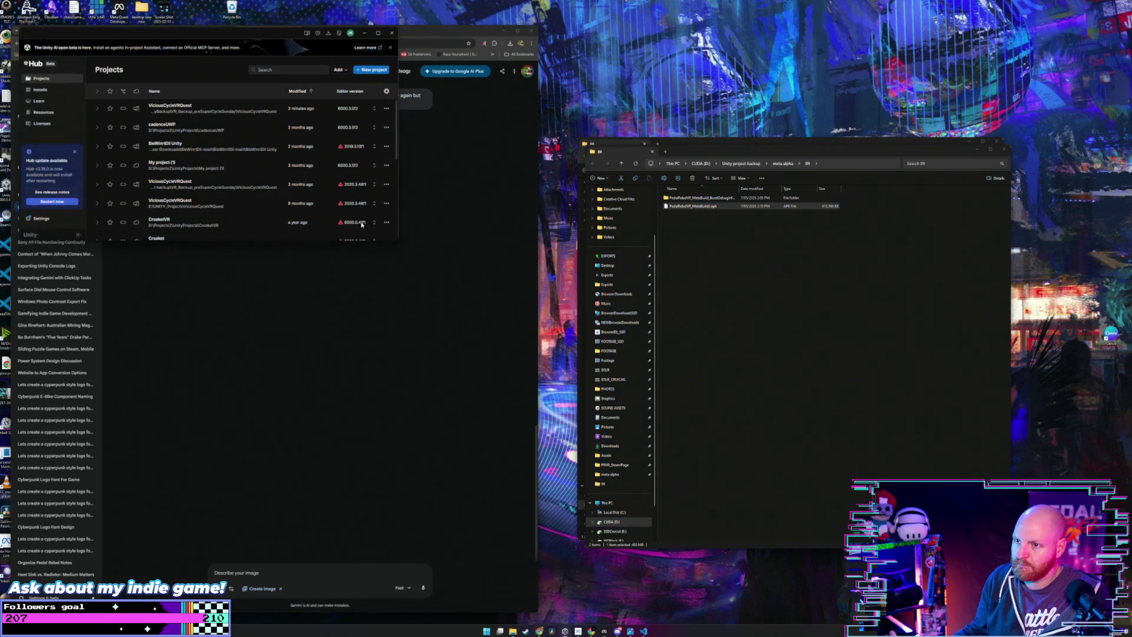
pyautogui.click(202, 110)
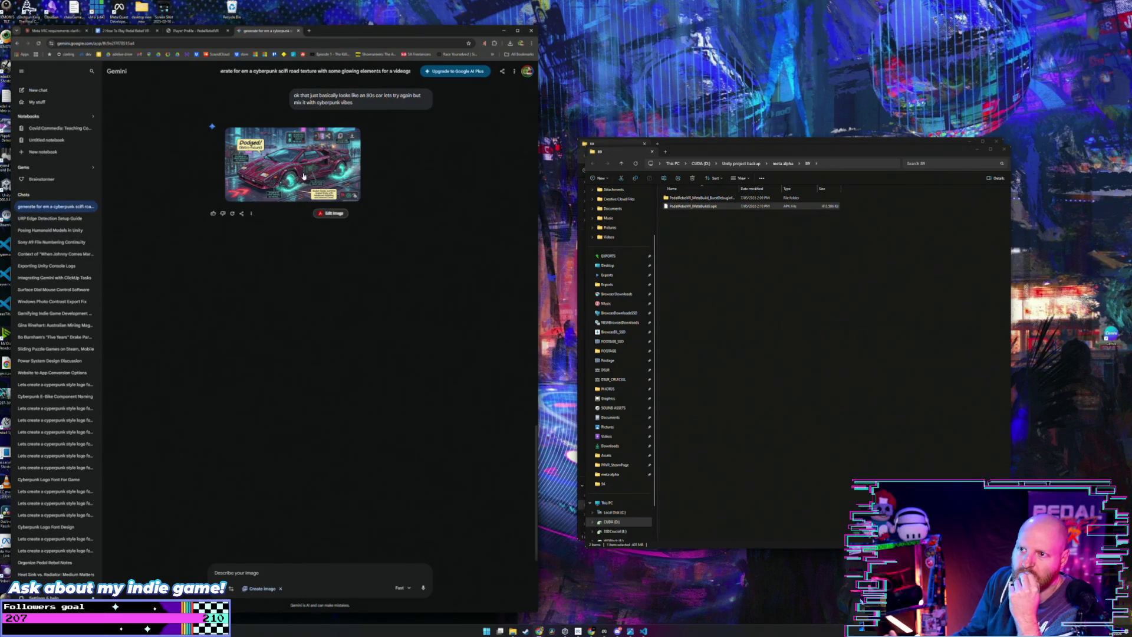
pyautogui.scroll(2, 349, 232)
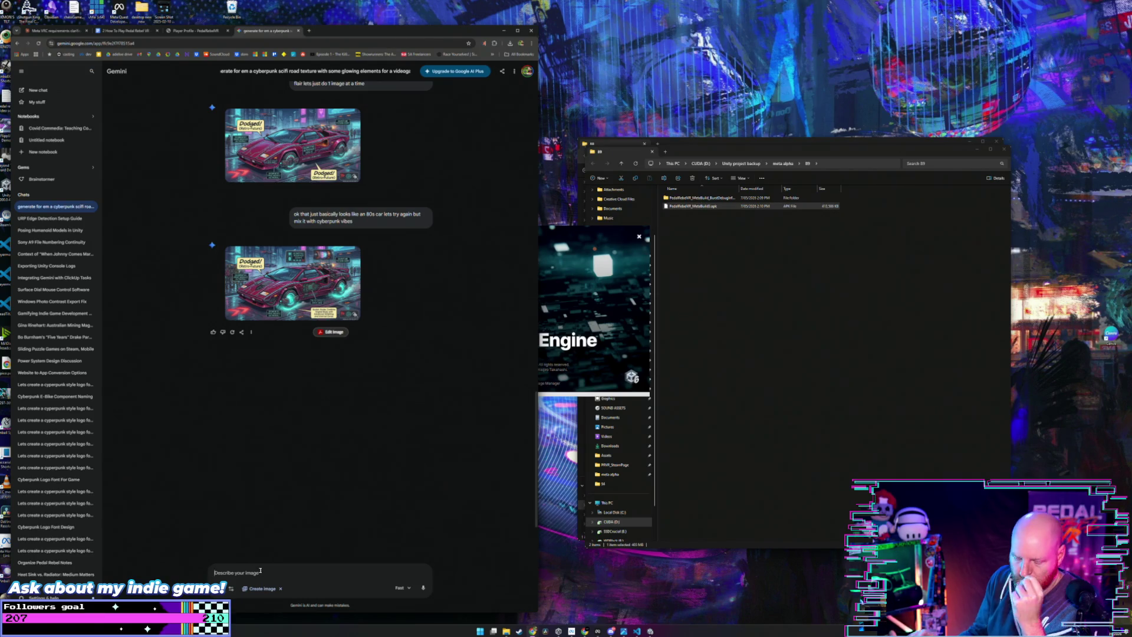
# Step: Type 'nice' in the Gemini chat and view the generated car images full size, ending on the first
pyautogui.write('nice')
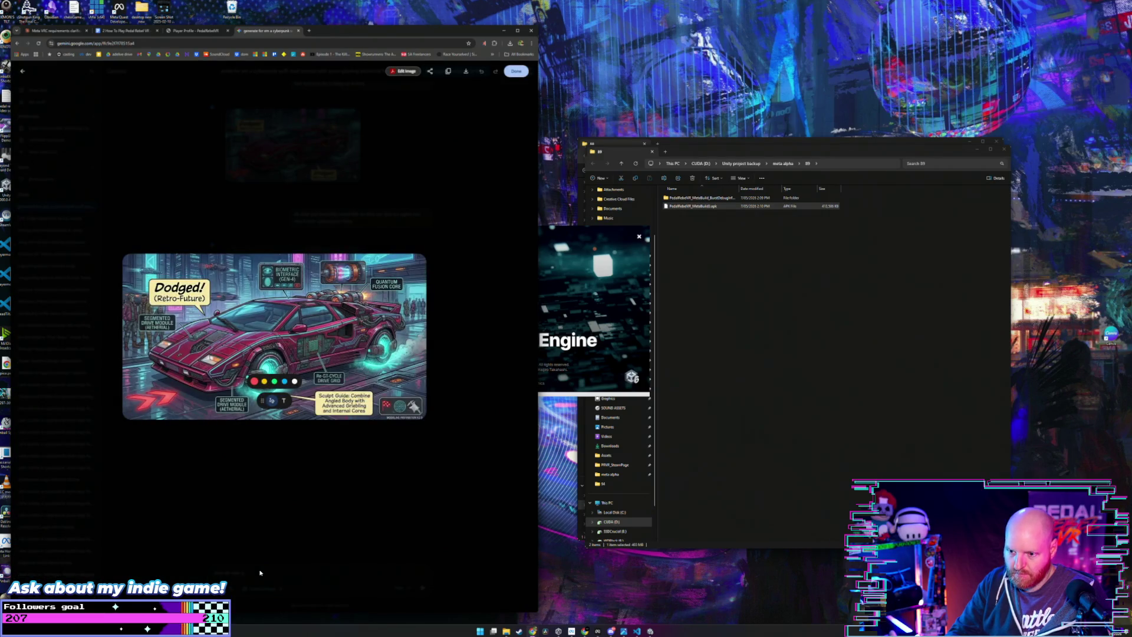
pyautogui.press('Escape')
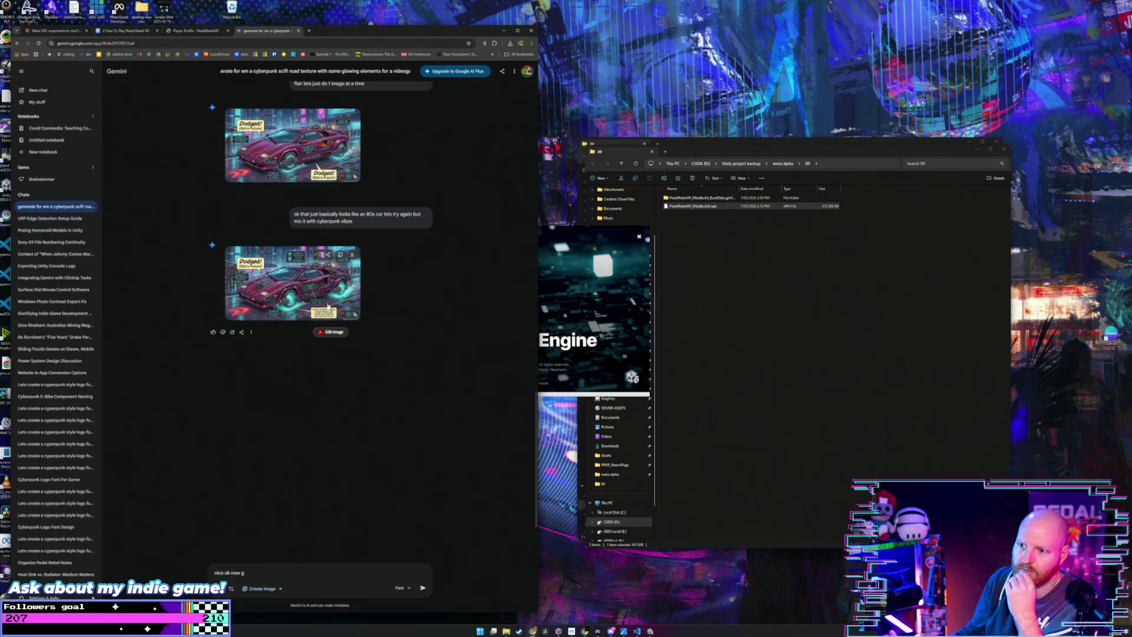
pyautogui.click(329, 306)
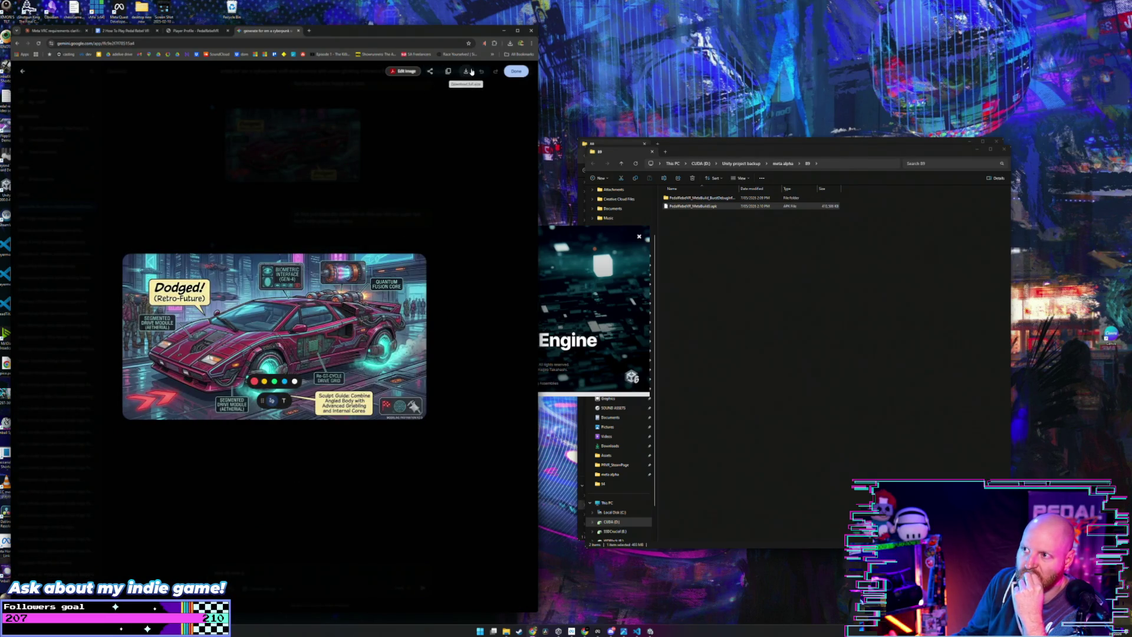
pyautogui.press('Escape')
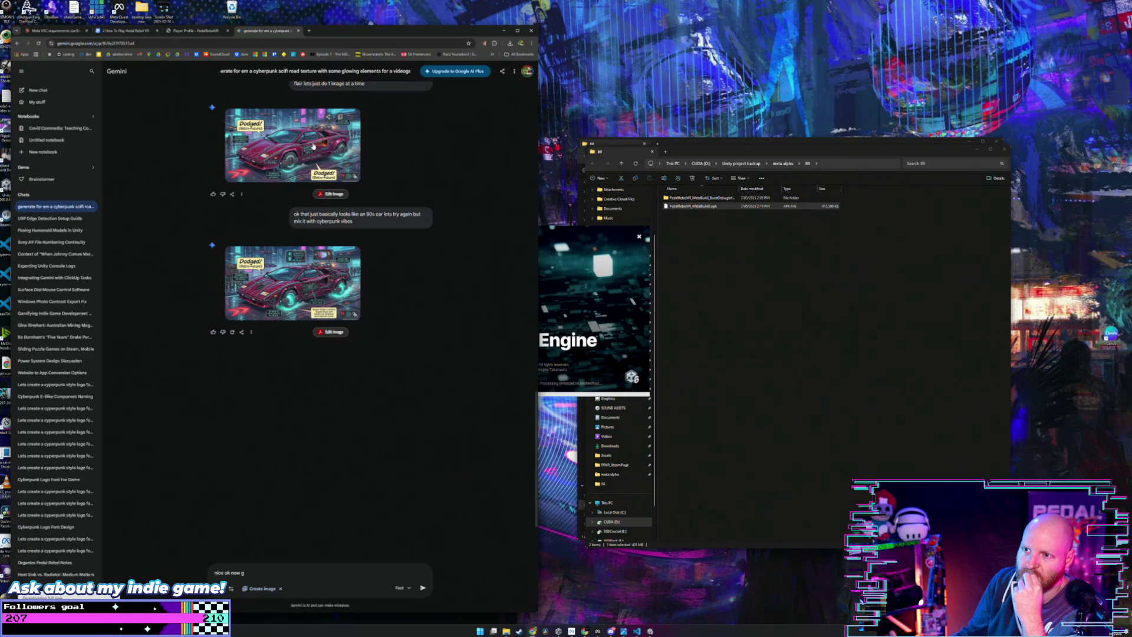
pyautogui.click(332, 147)
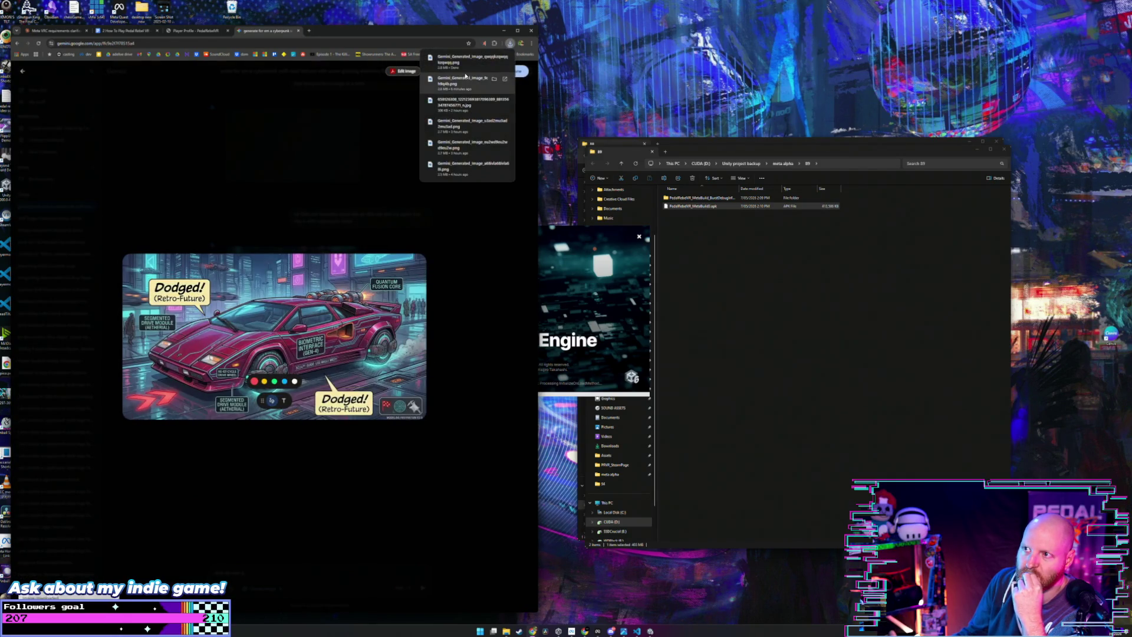
pyautogui.press('Escape')
pyautogui.moveTo(330, 159)
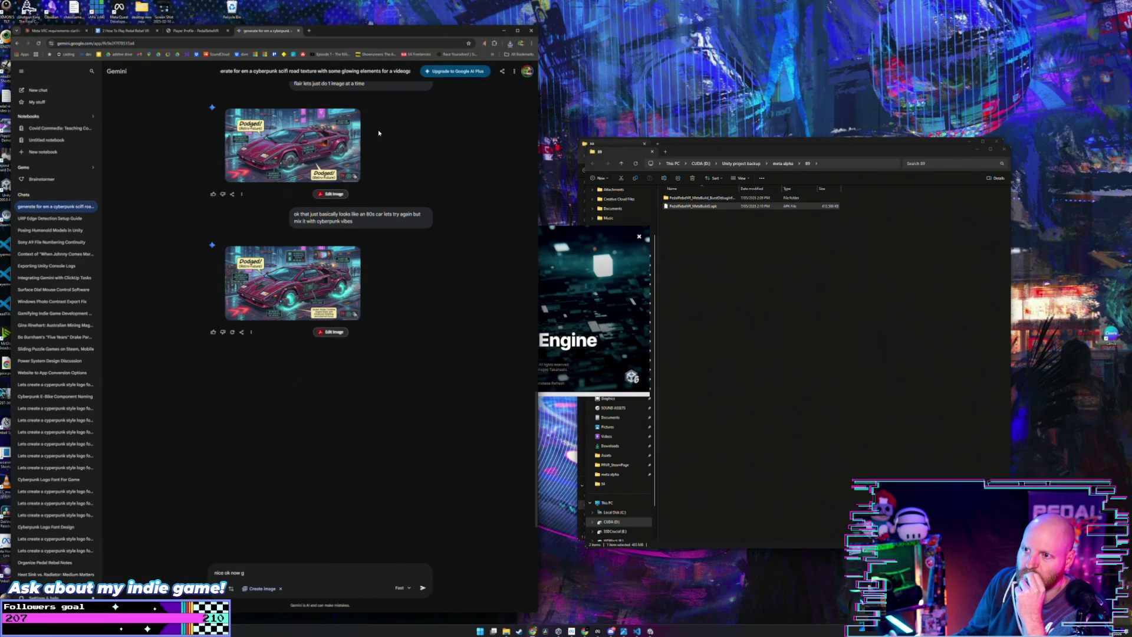
# Step: Download the first car image and ask Gemini for it again with no text or UI callouts
pyautogui.click(330, 145)
pyautogui.click(465, 73)
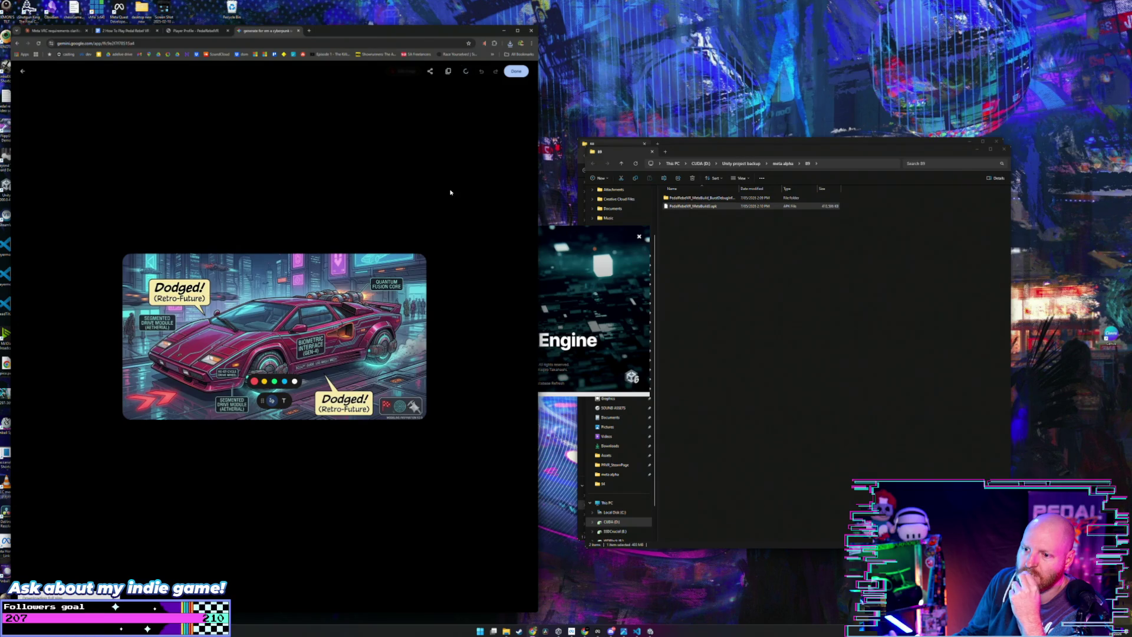
pyautogui.click(444, 257)
pyautogui.write('nice ok now g')
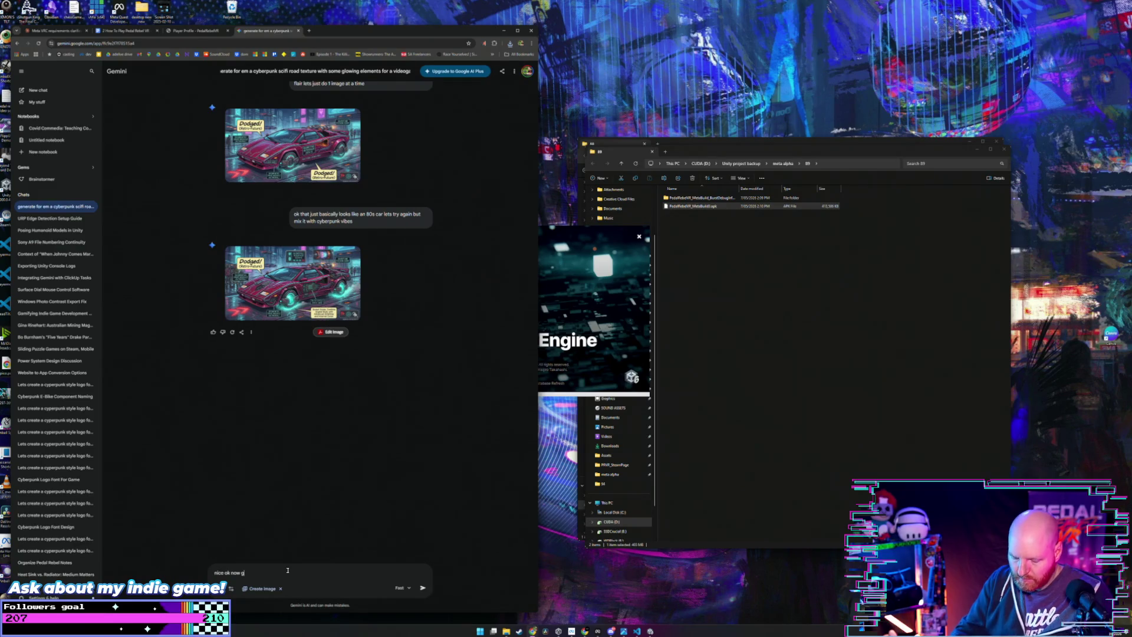
pyautogui.write('ive it')
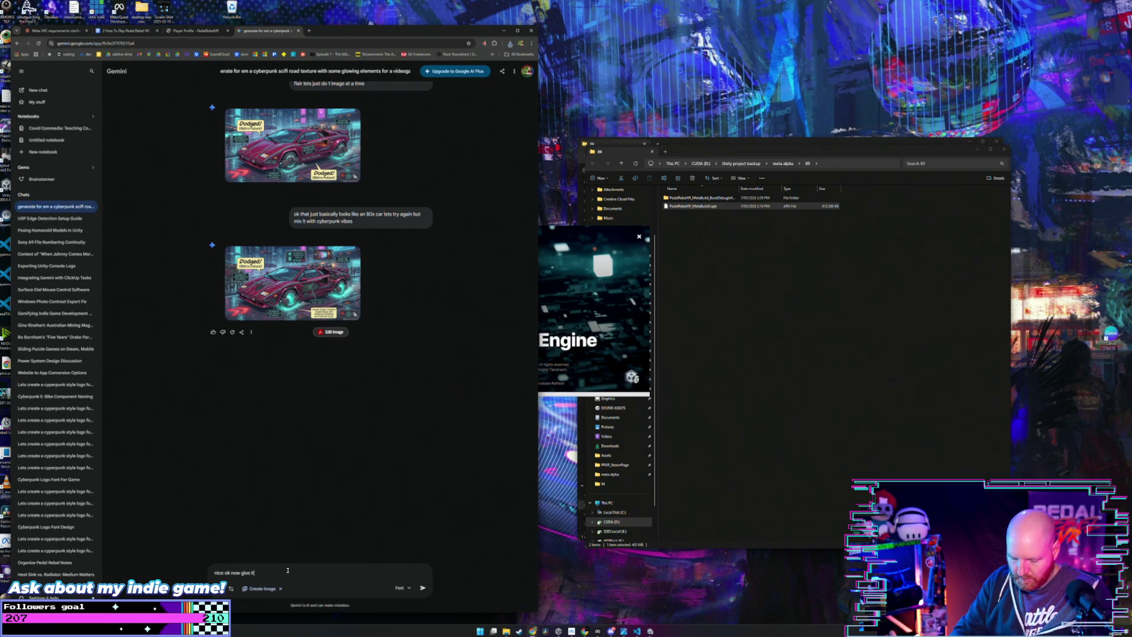
pyautogui.write(' to me with ro me with no')
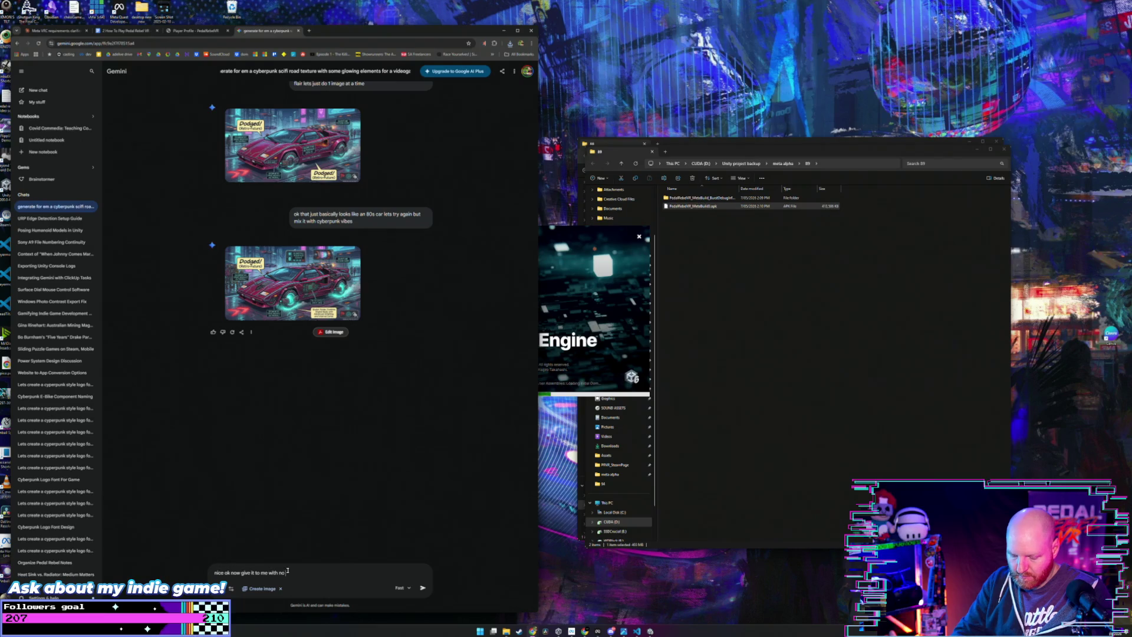
pyautogui.write('t o')
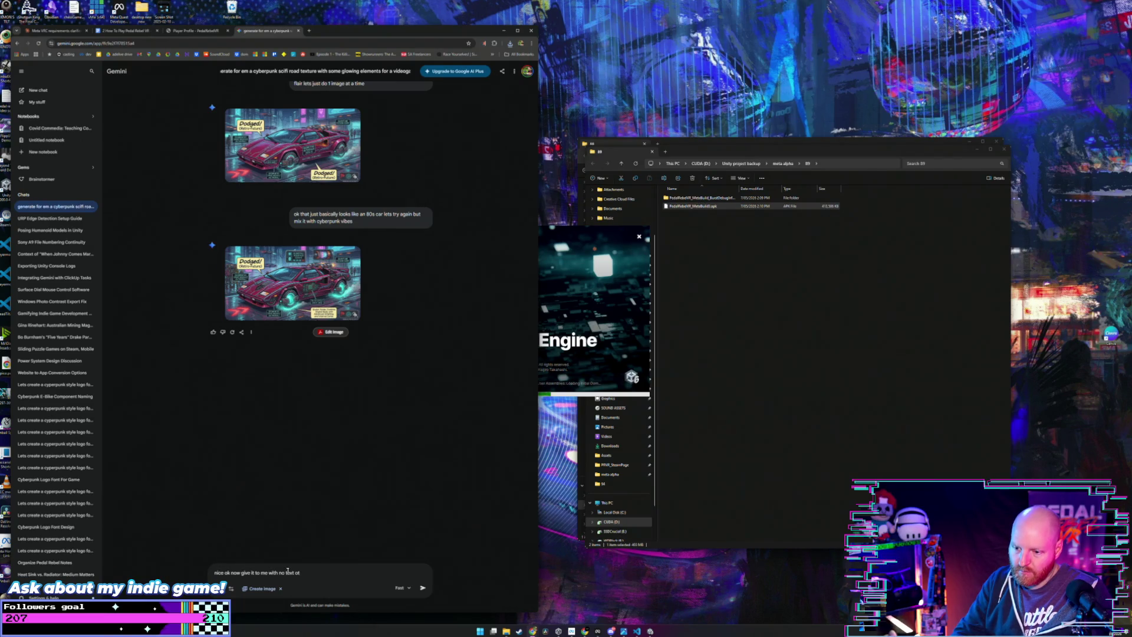
pyautogui.write('r')
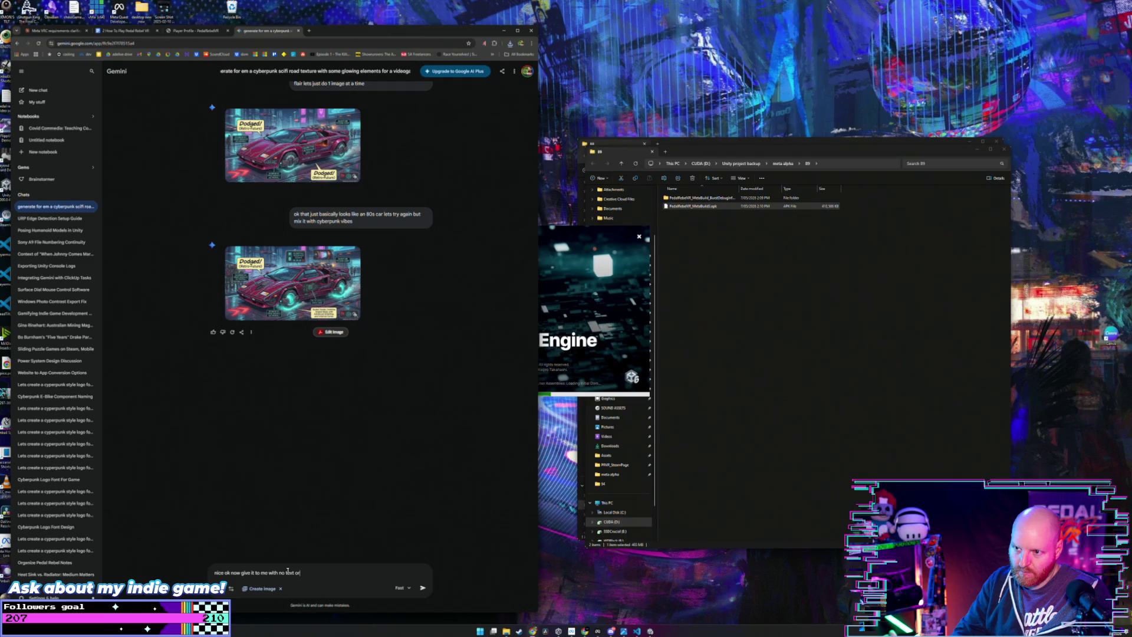
pyautogui.write(' ui callouts')
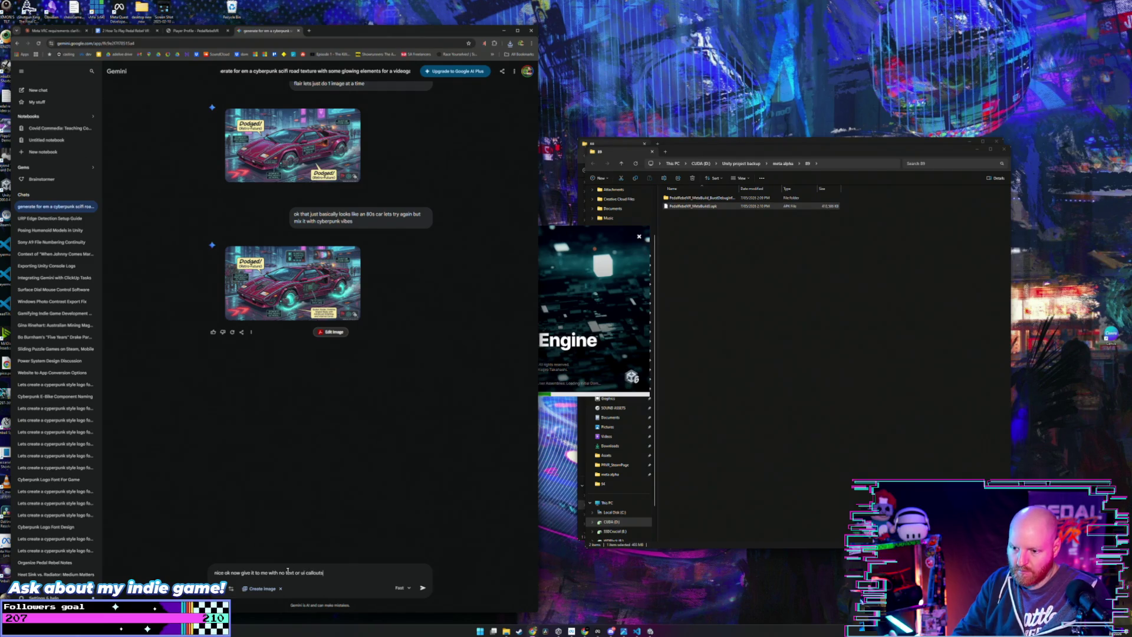
pyautogui.press('Return')
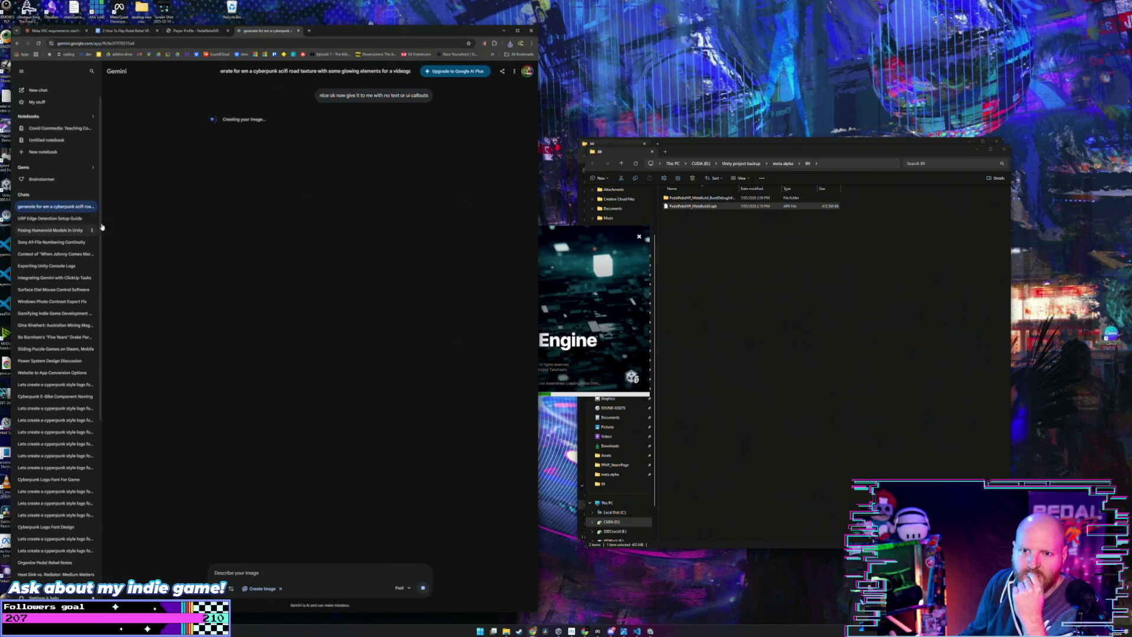
# Step: Move File Explorer aside and scroll the chat while Gemini generates the callout-free car image
pyautogui.click(733, 291)
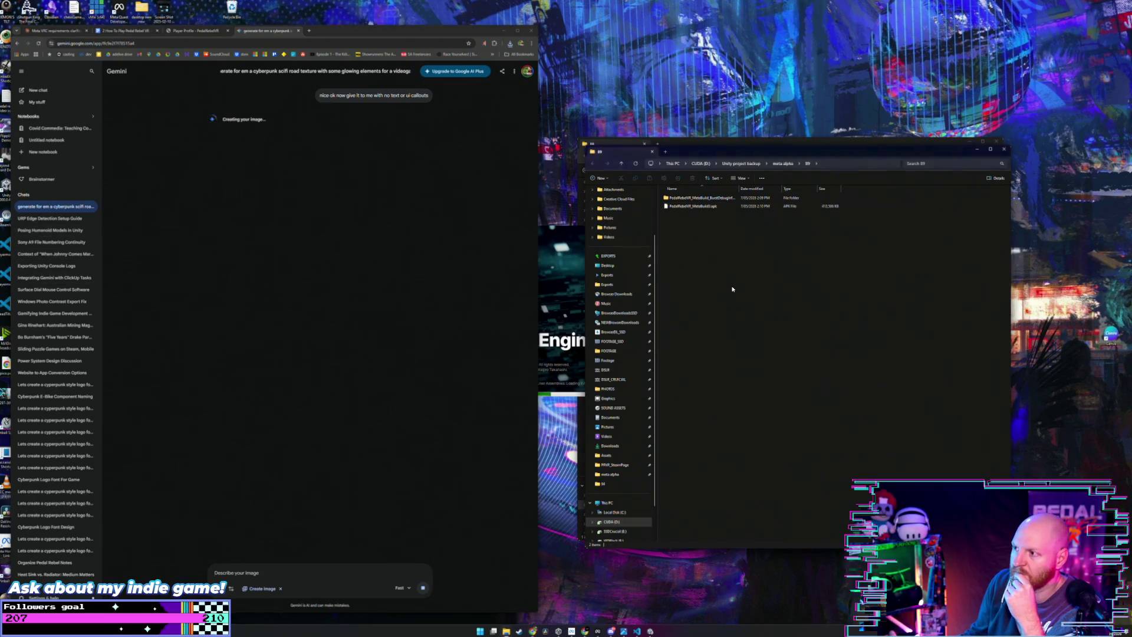
pyautogui.moveTo(713, 153); pyautogui.dragTo(780, 177)
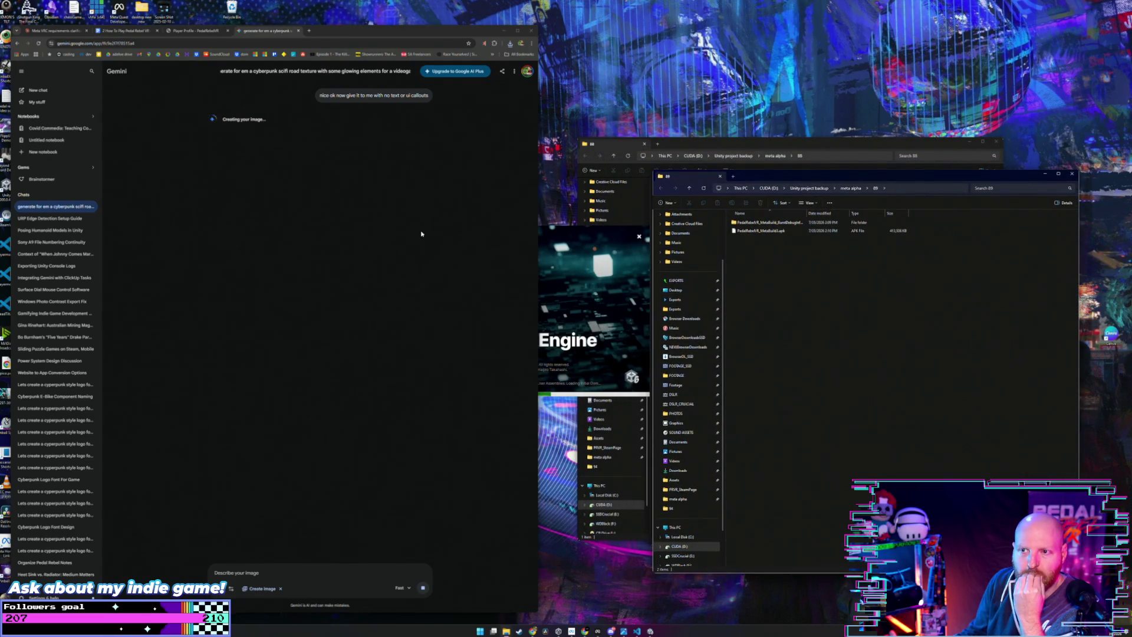
pyautogui.scroll(5, 388, 229)
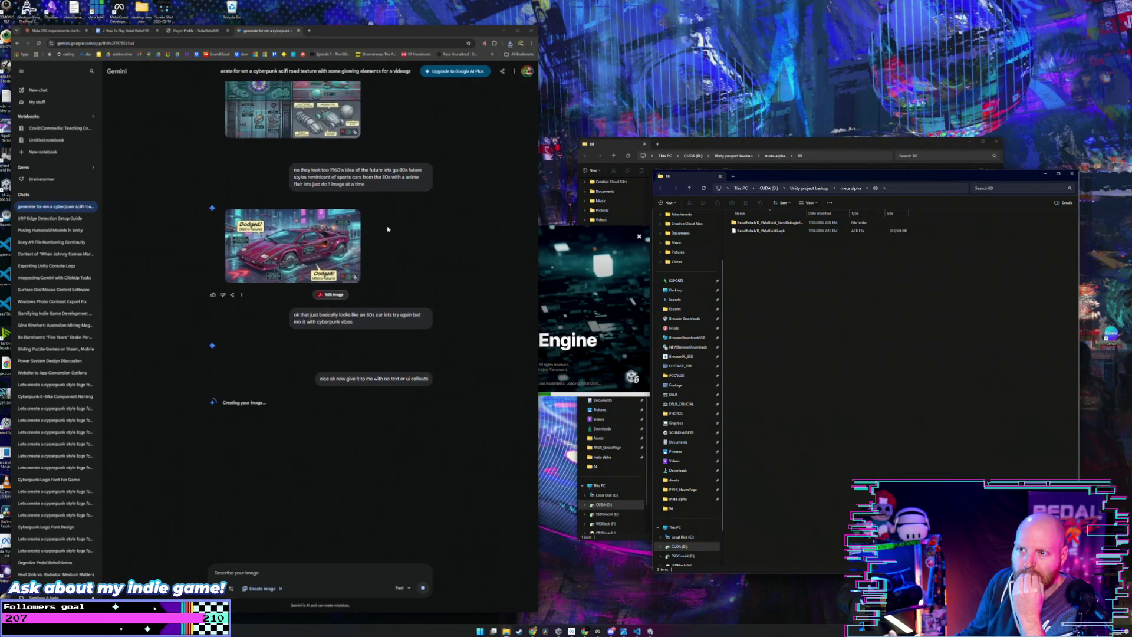
pyautogui.scroll(1, 387, 229)
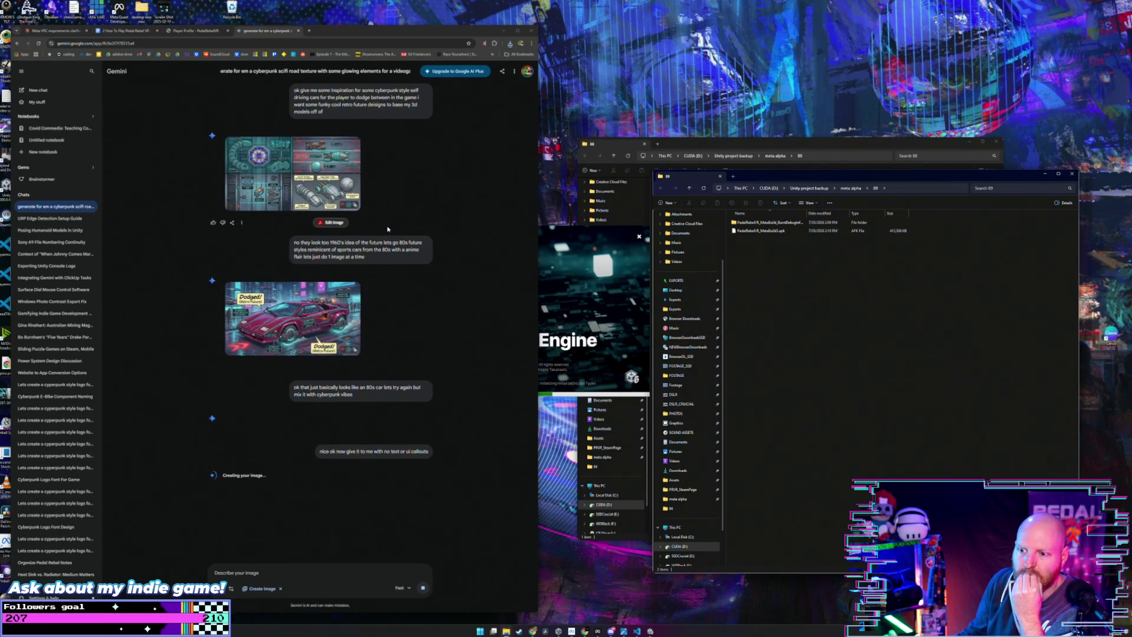
pyautogui.scroll(-1, 388, 229)
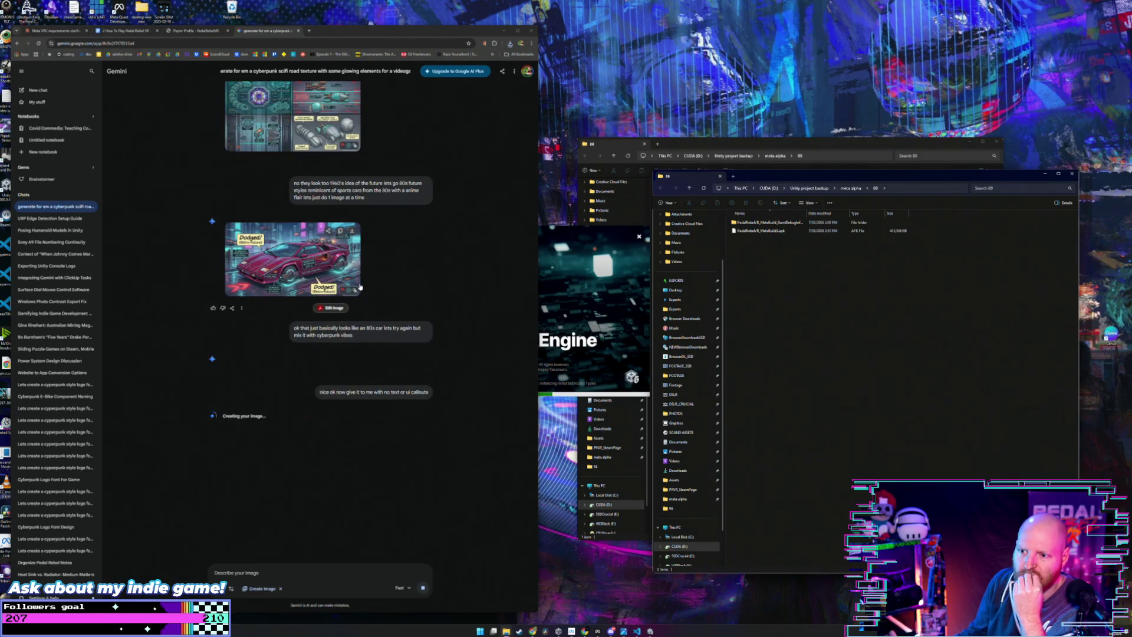
pyautogui.scroll(-2, 326, 262)
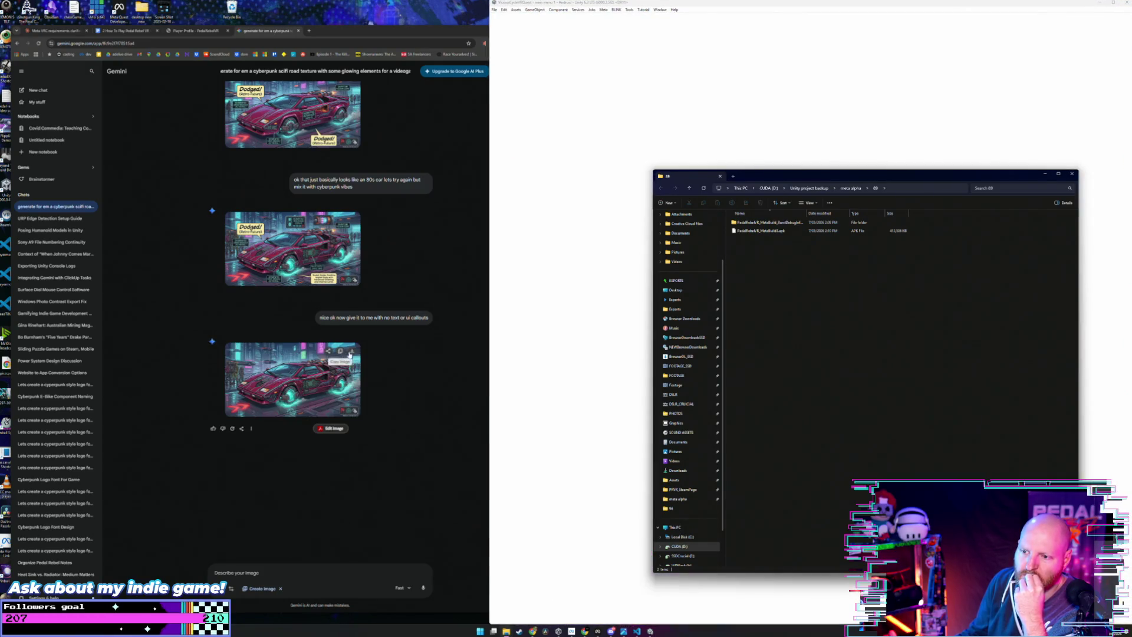
# Step: Download the clean car image, select the earlier car-inspiration prompt, and start a new chat
pyautogui.click(328, 358)
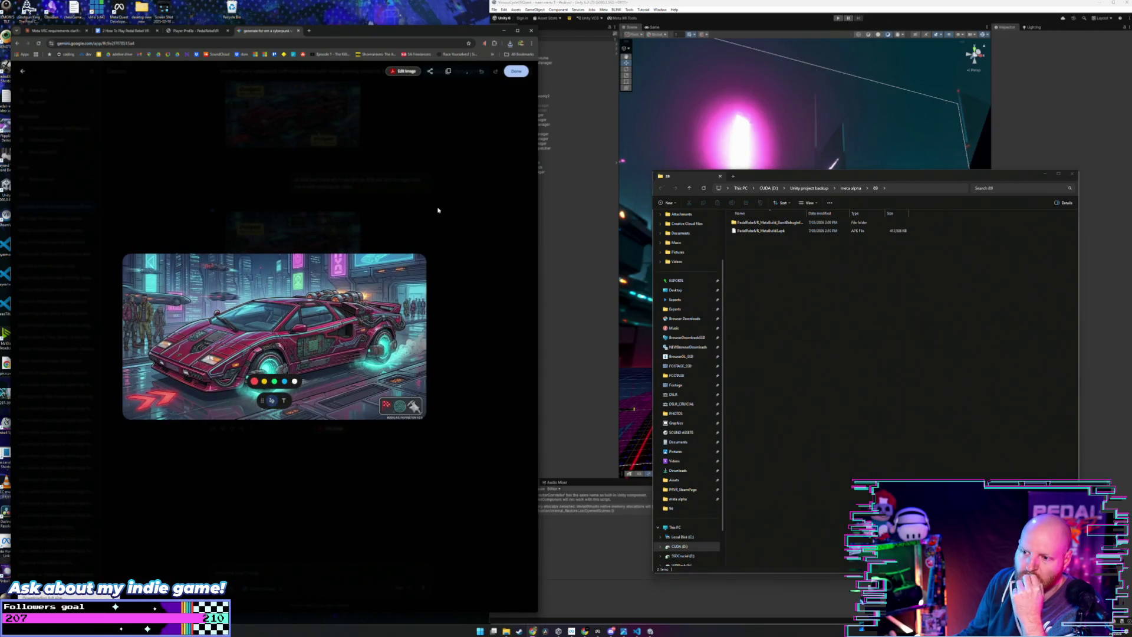
pyautogui.click(446, 275)
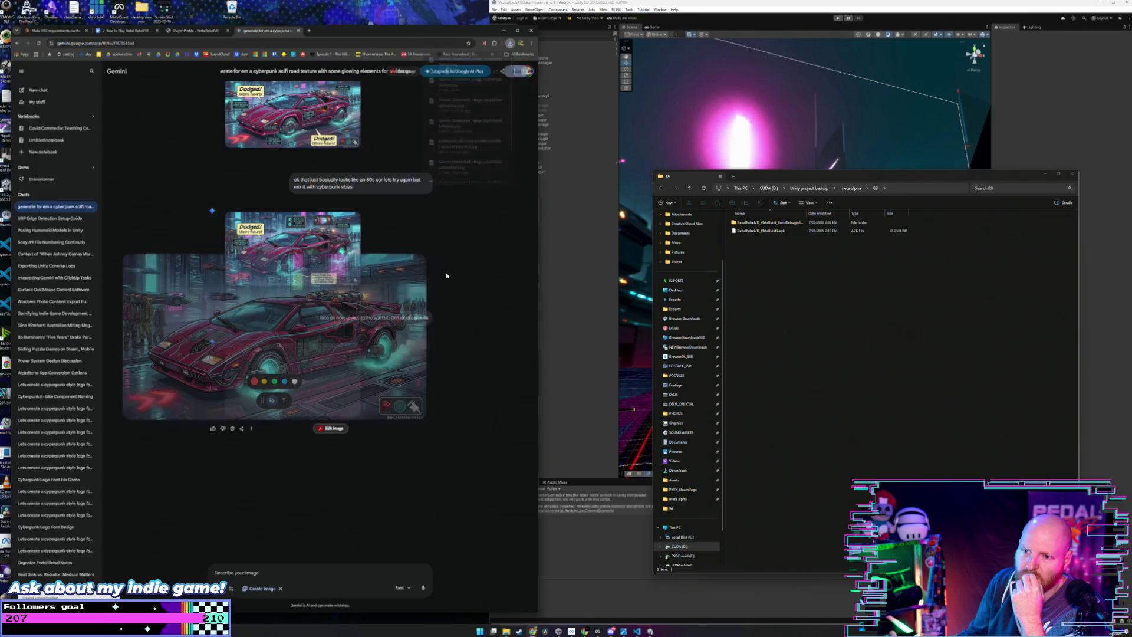
pyautogui.scroll(3, 209, 253)
pyautogui.scroll(3, 210, 252)
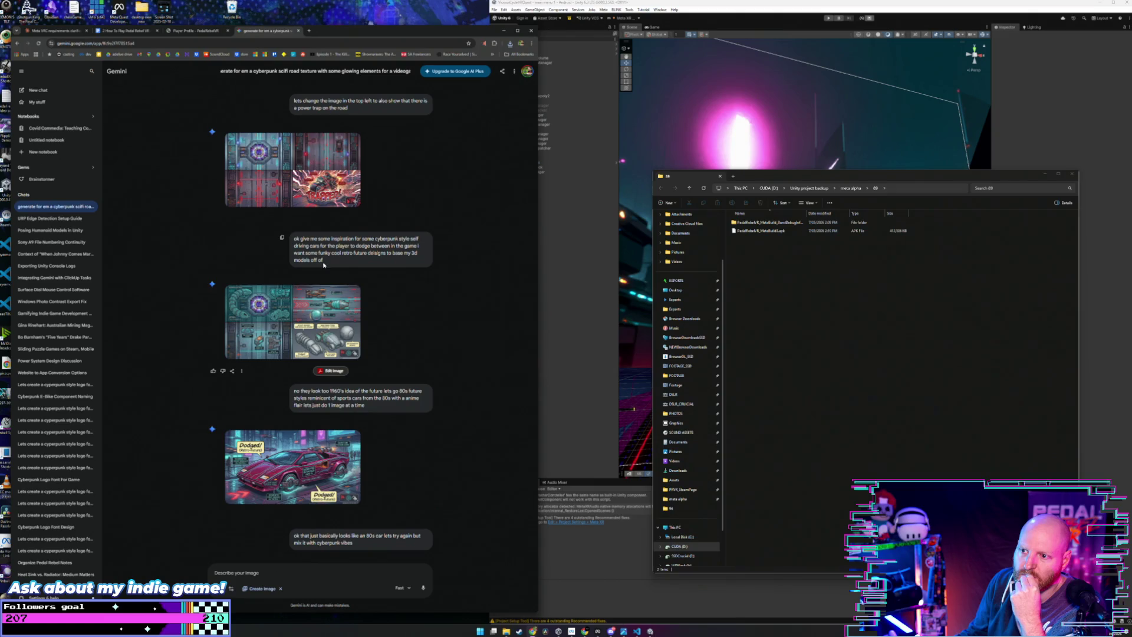
pyautogui.moveTo(332, 262); pyautogui.dragTo(293, 238)
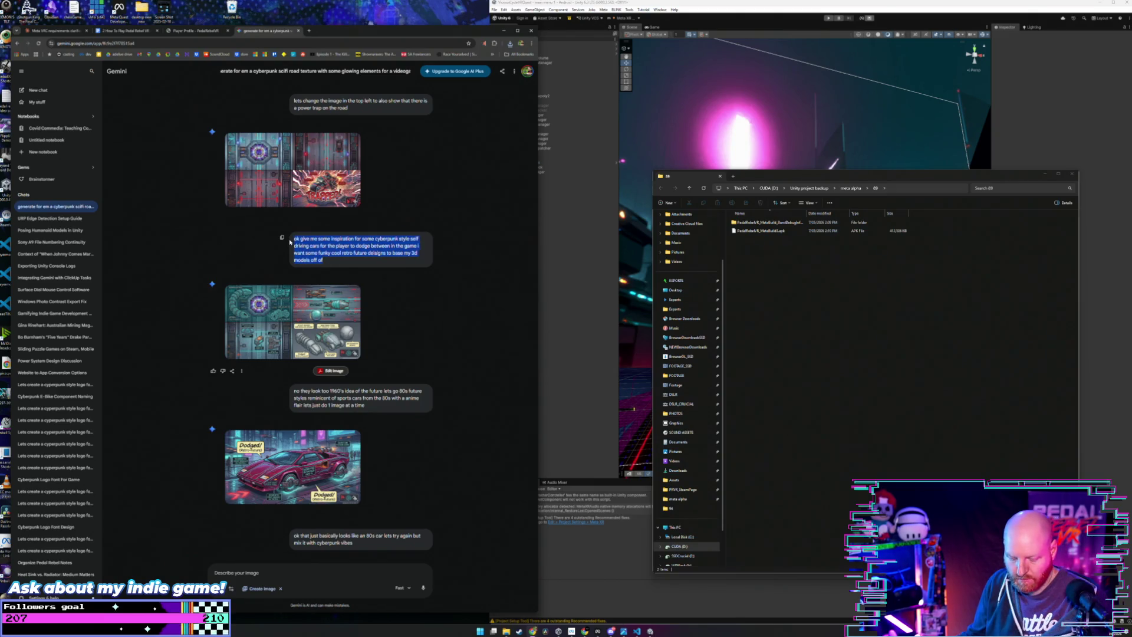
pyautogui.click(37, 90)
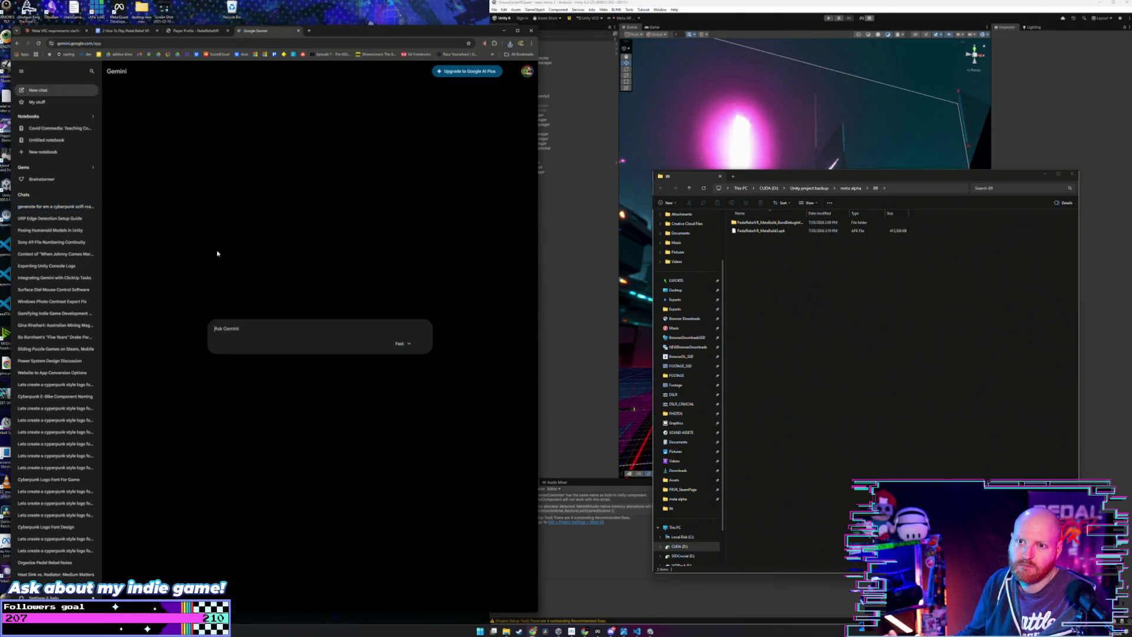
# Step: Paste the car-inspiration prompt, append '80s style', and send it to the new chat
pyautogui.hotkey('ctrl', 'v')
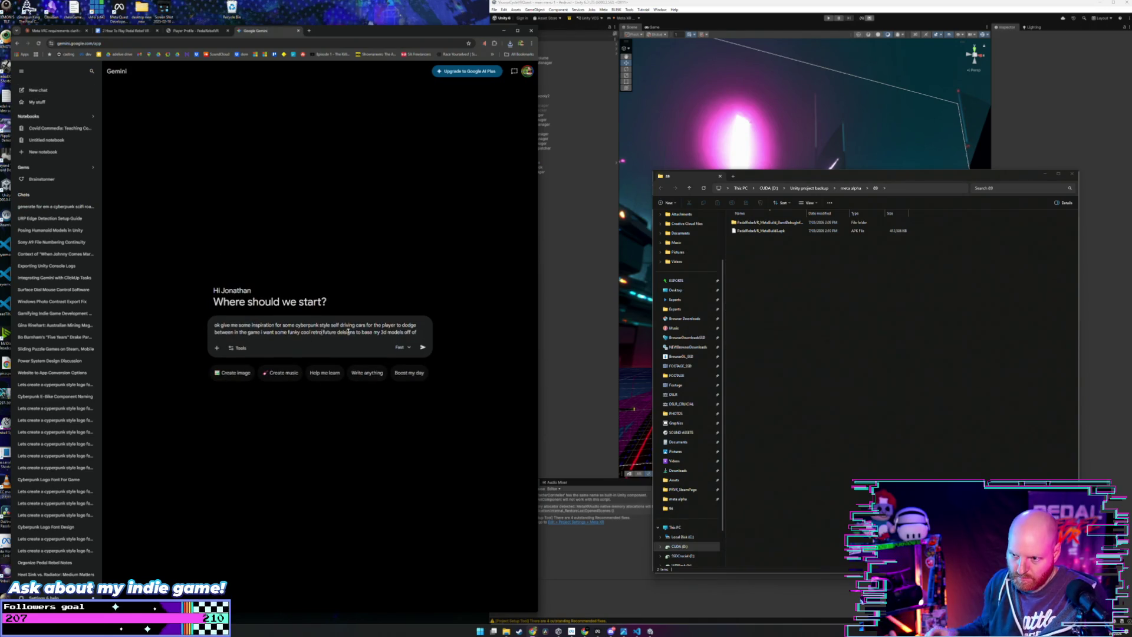
pyautogui.write('80s style')
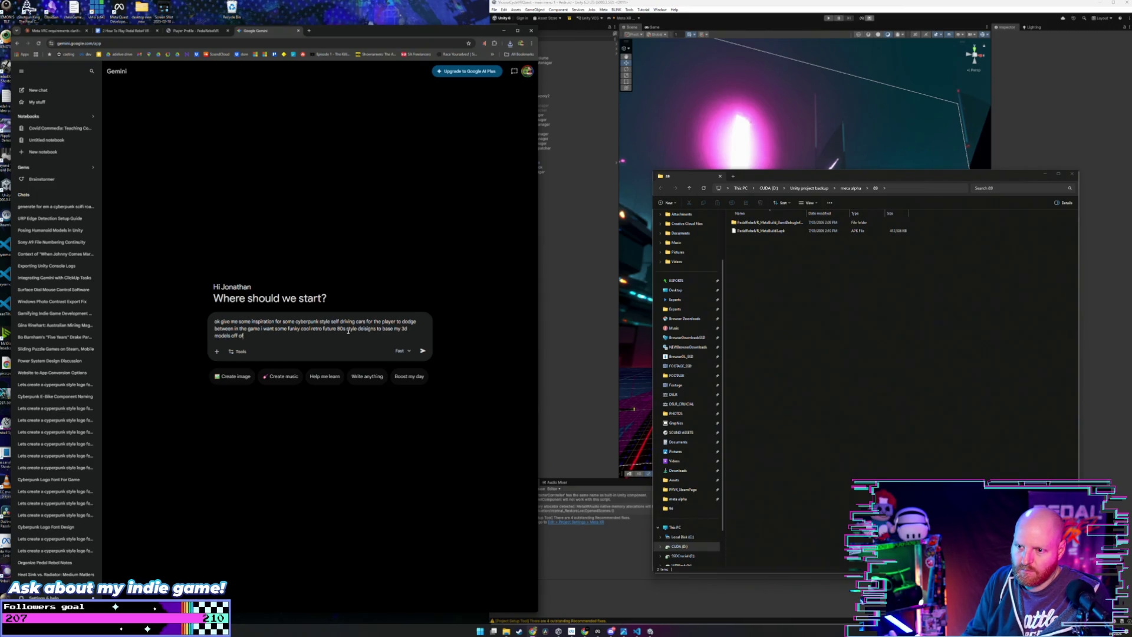
pyautogui.press('Return')
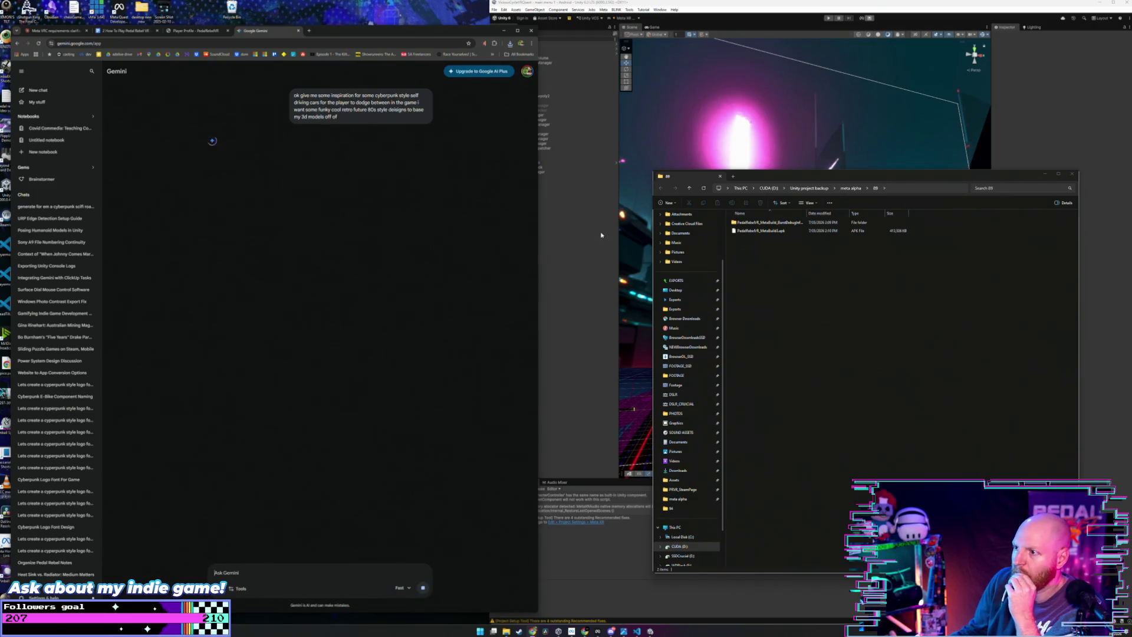
# Step: Select the Options object and collapse its audio sources to see the whole list
pyautogui.click(598, 349)
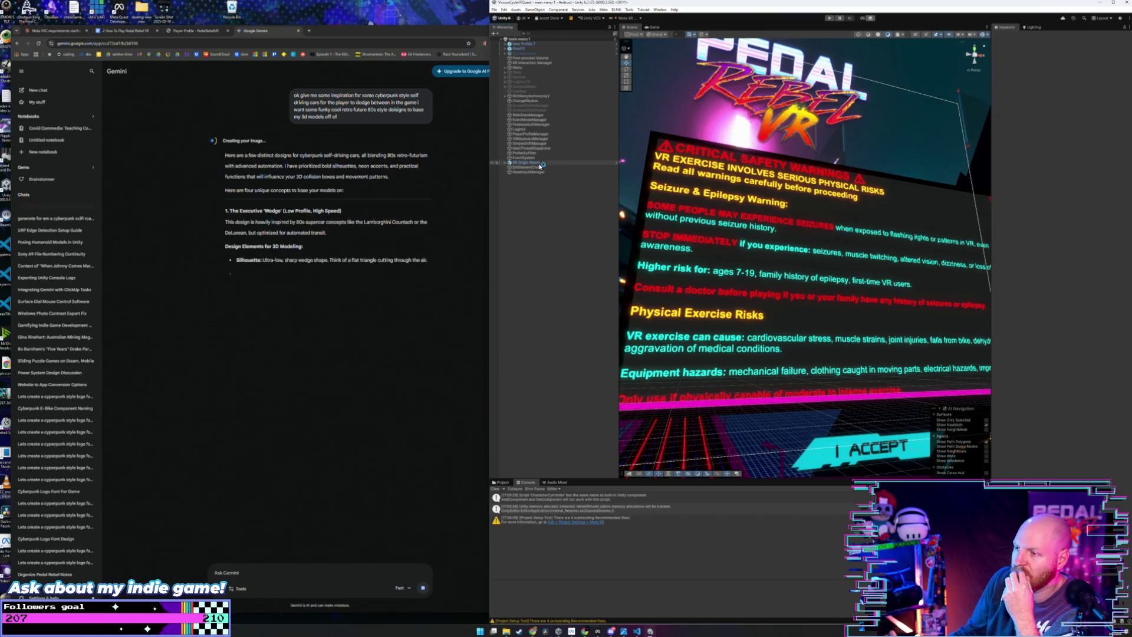
pyautogui.click(518, 68)
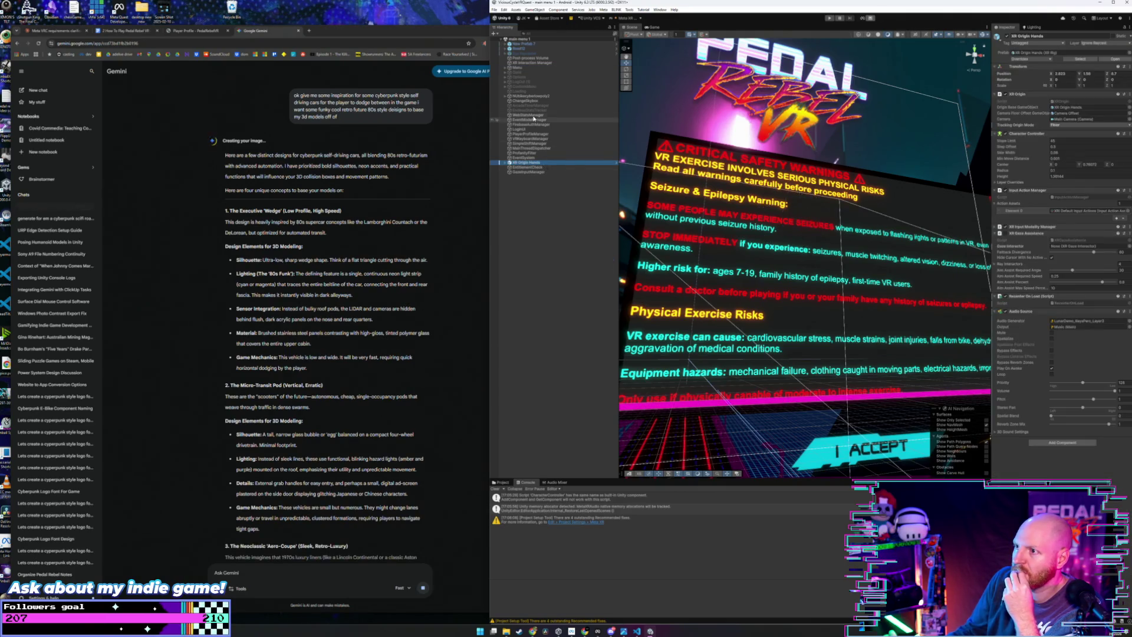
pyautogui.click(519, 77)
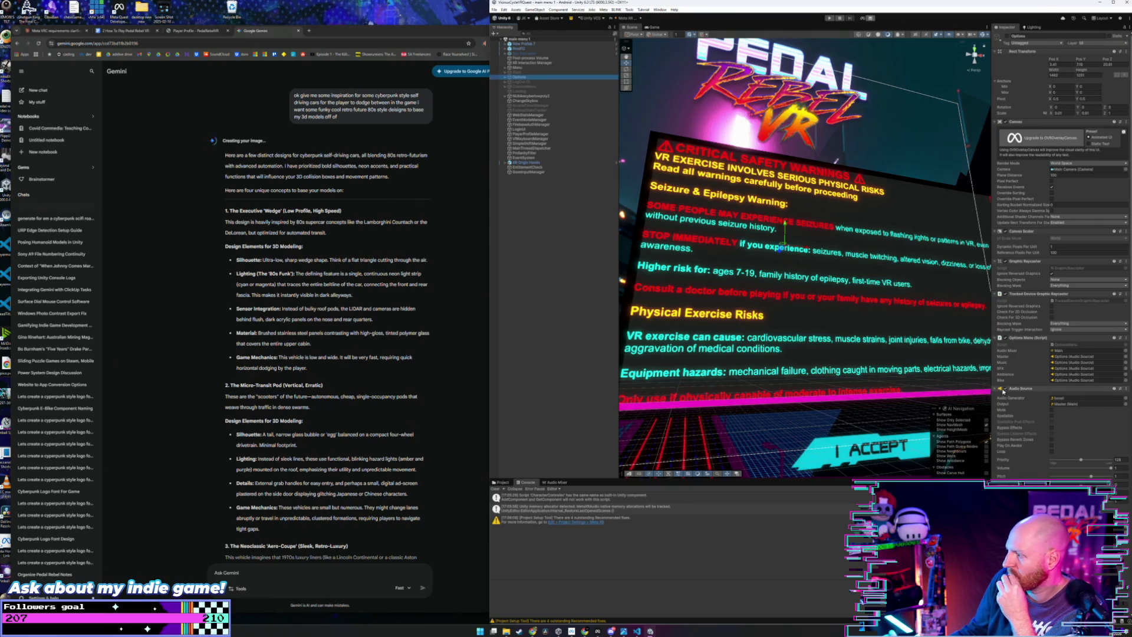
pyautogui.click(996, 390)
pyautogui.click(999, 395)
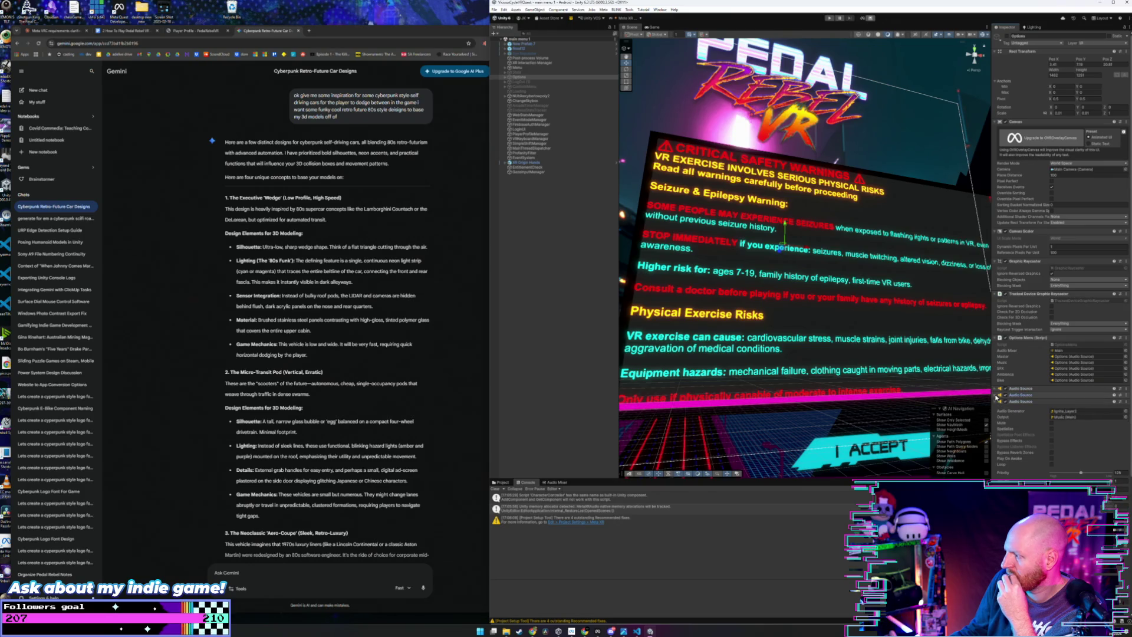
pyautogui.click(996, 402)
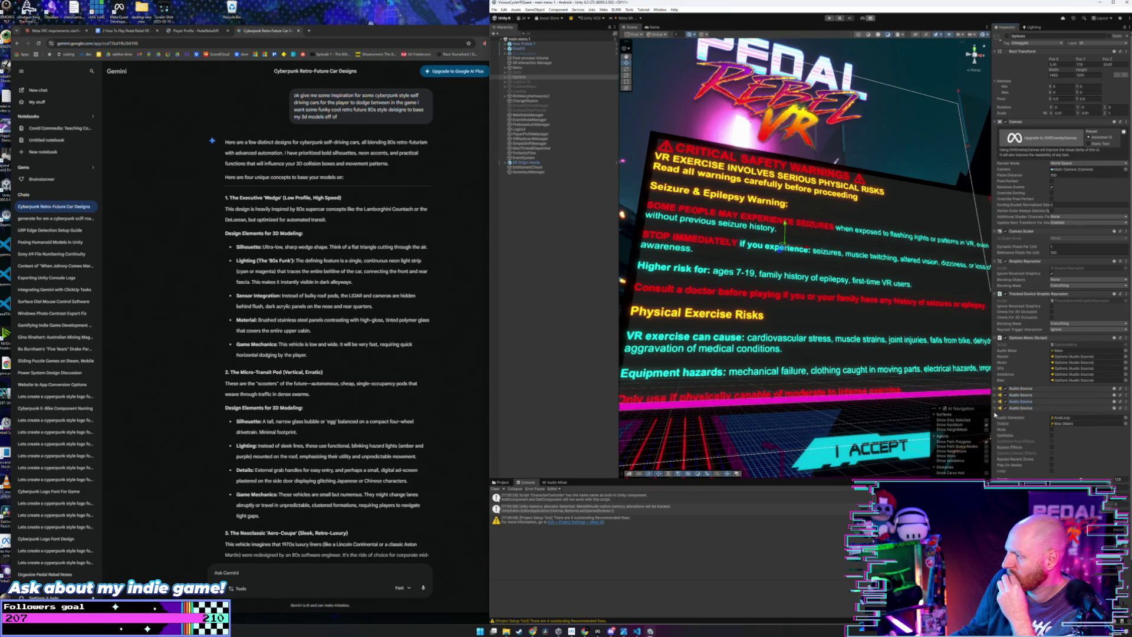
pyautogui.click(996, 408)
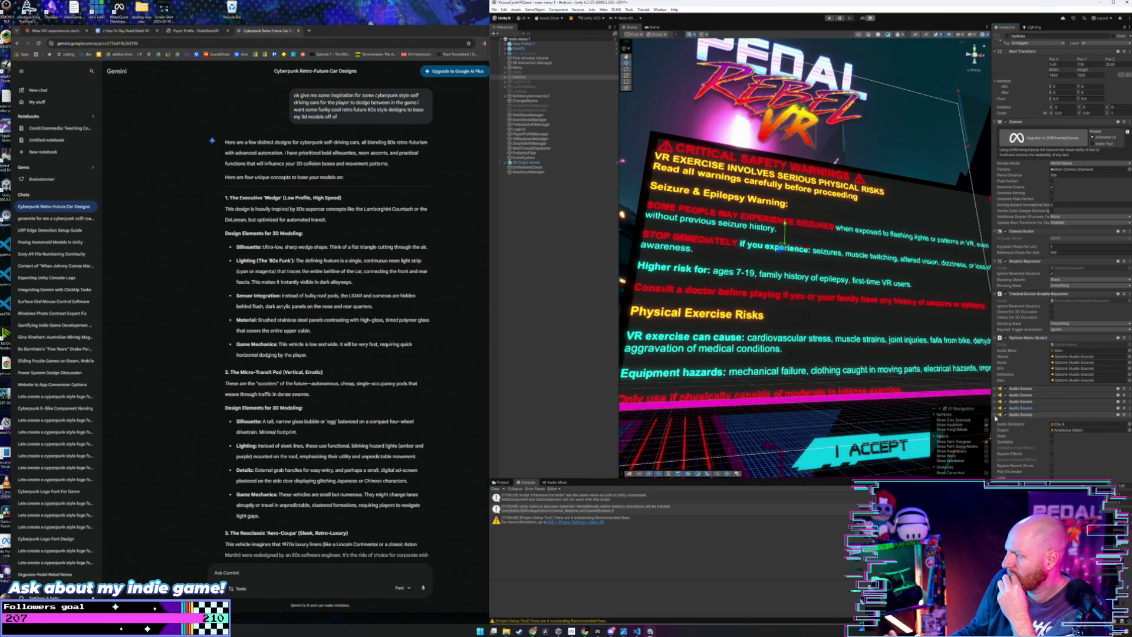
pyautogui.click(995, 415)
# Step: Inspect the Music and SFX audio sources and check which object fills the Master slot
pyautogui.click(995, 401)
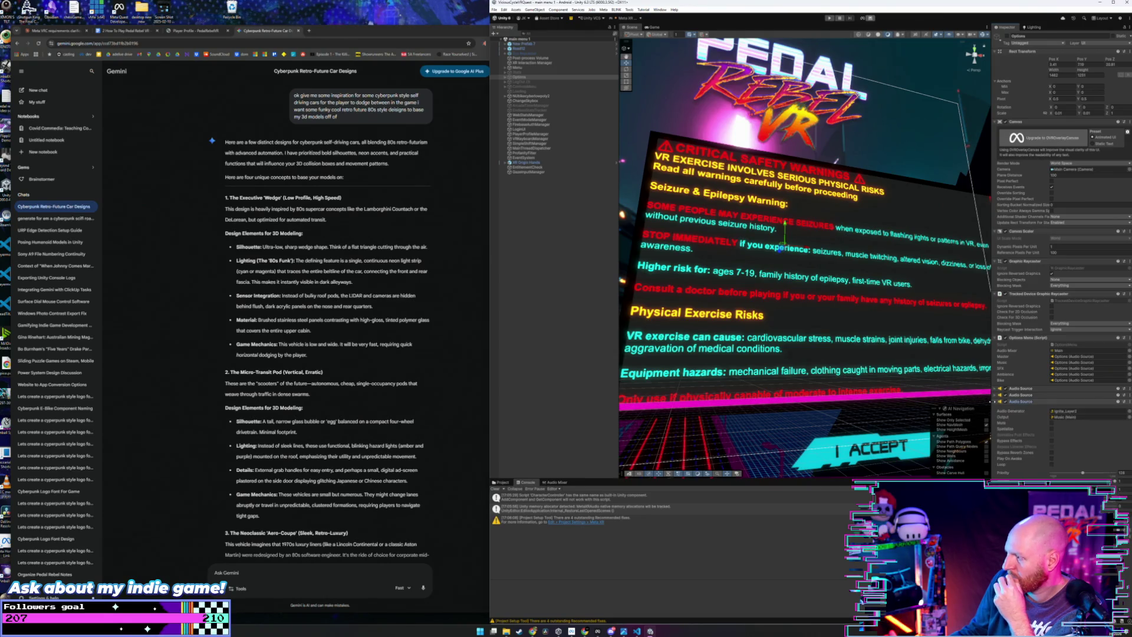
pyautogui.click(995, 401)
pyautogui.click(996, 395)
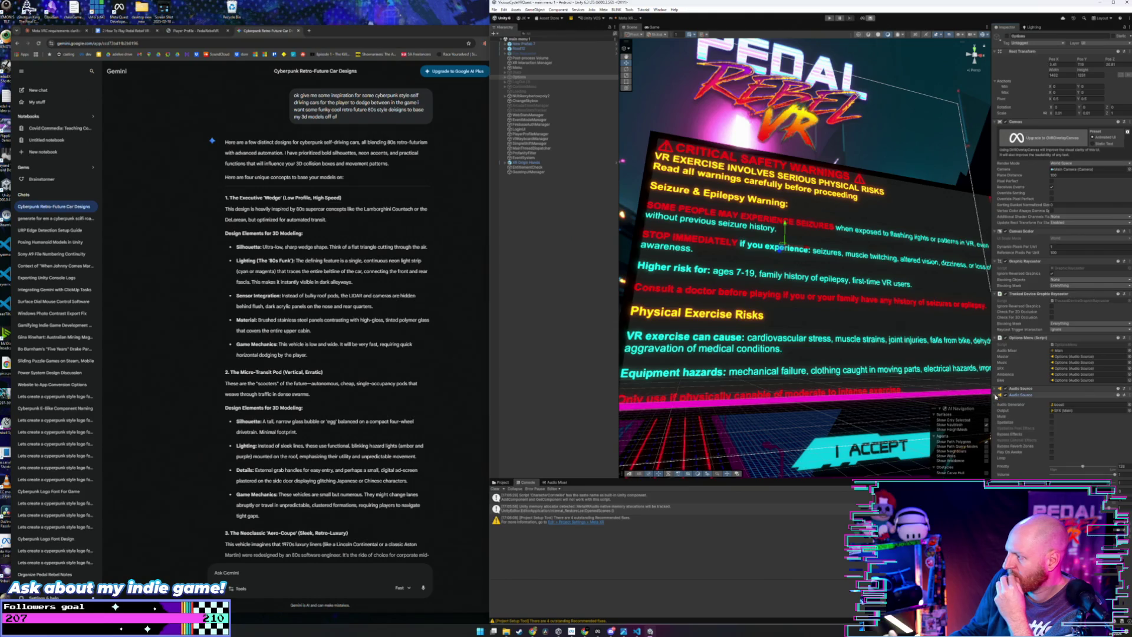
pyautogui.click(996, 395)
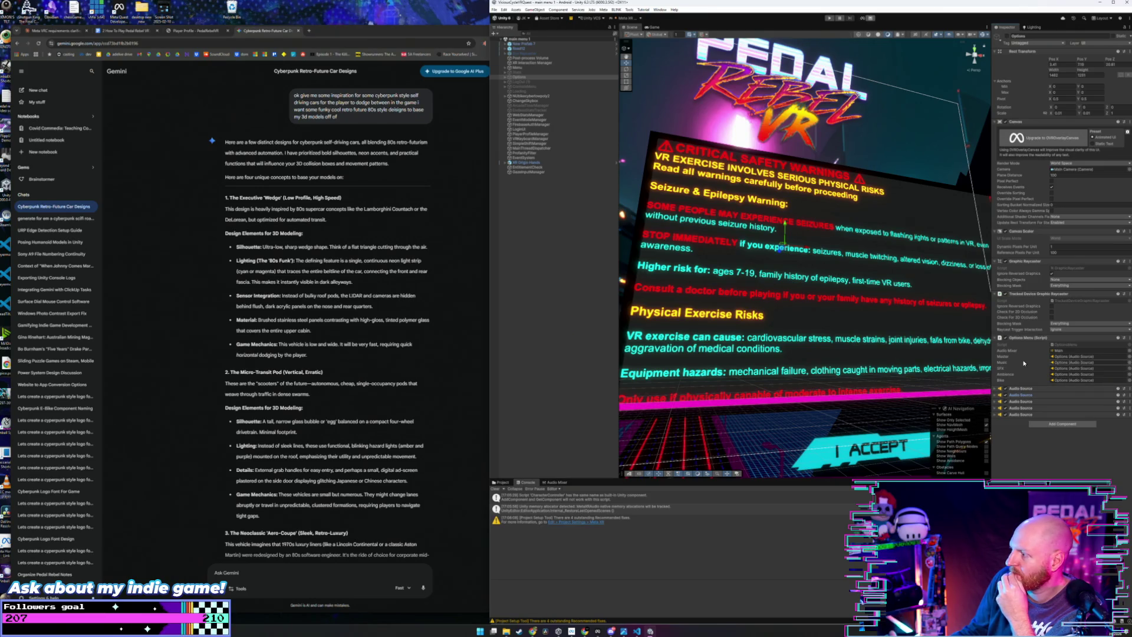
pyautogui.click(1074, 356)
pyautogui.click(995, 389)
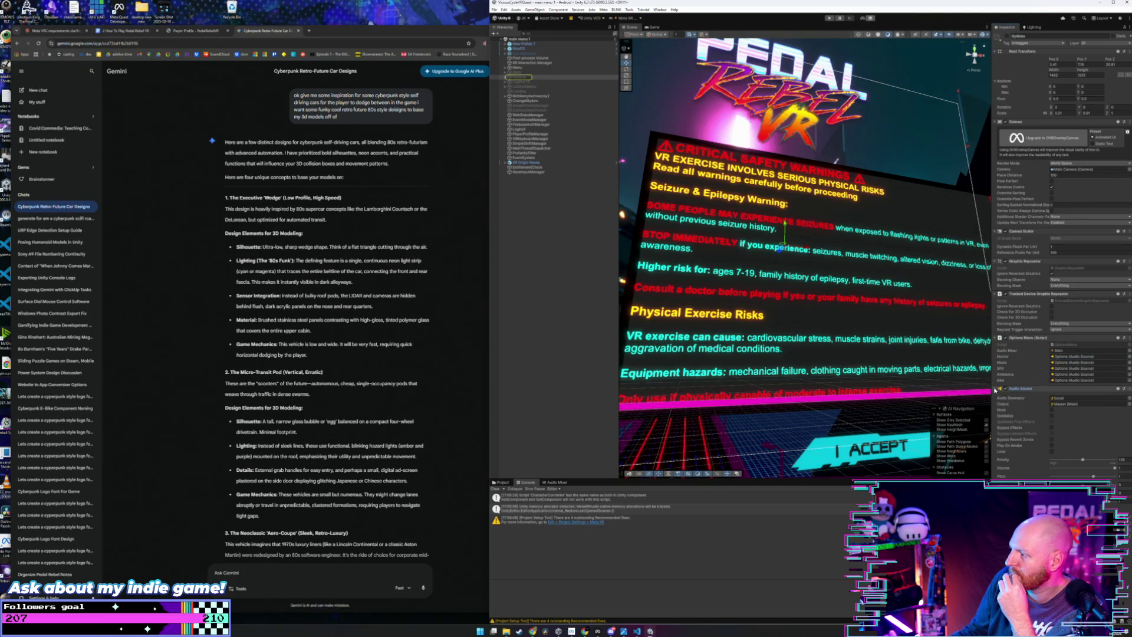
pyautogui.click(995, 390)
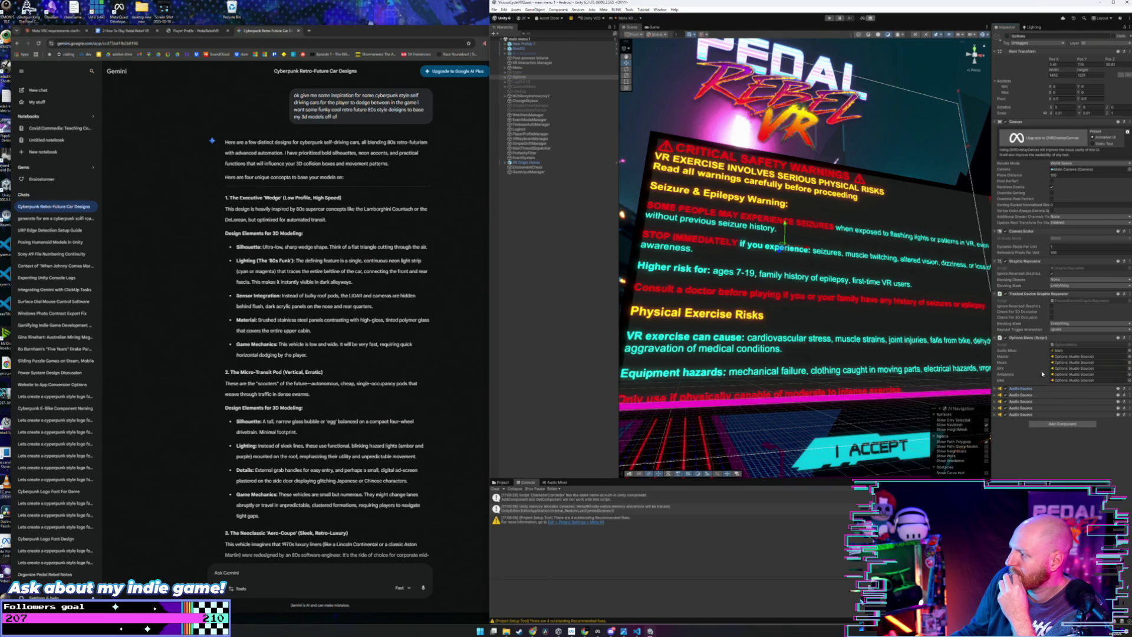
pyautogui.click(995, 395)
pyautogui.click(994, 395)
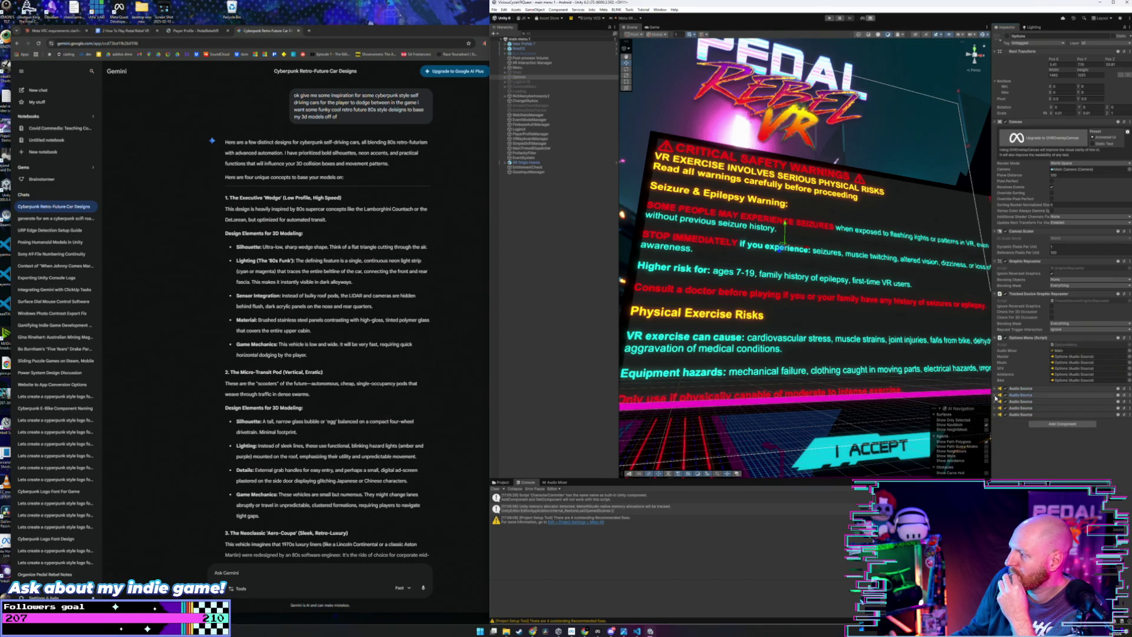
# Step: Check the mixer output of the Music, Bike, Ambience, SFX and Master audio sources
pyautogui.click(996, 401)
pyautogui.click(996, 402)
pyautogui.click(996, 408)
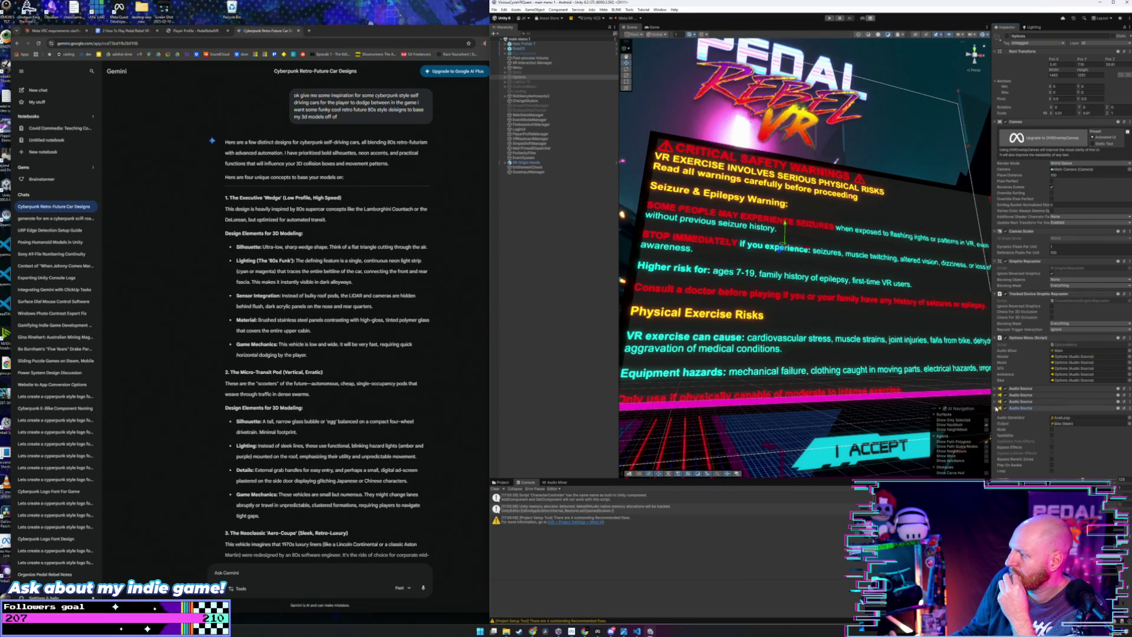
pyautogui.click(996, 408)
pyautogui.click(995, 414)
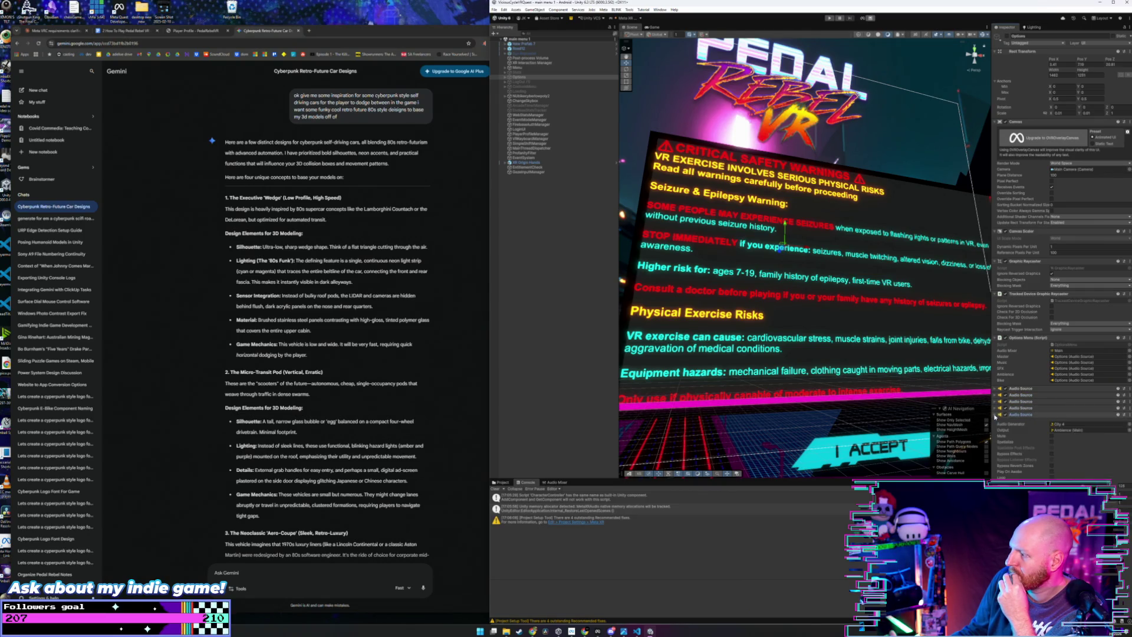
pyautogui.click(995, 414)
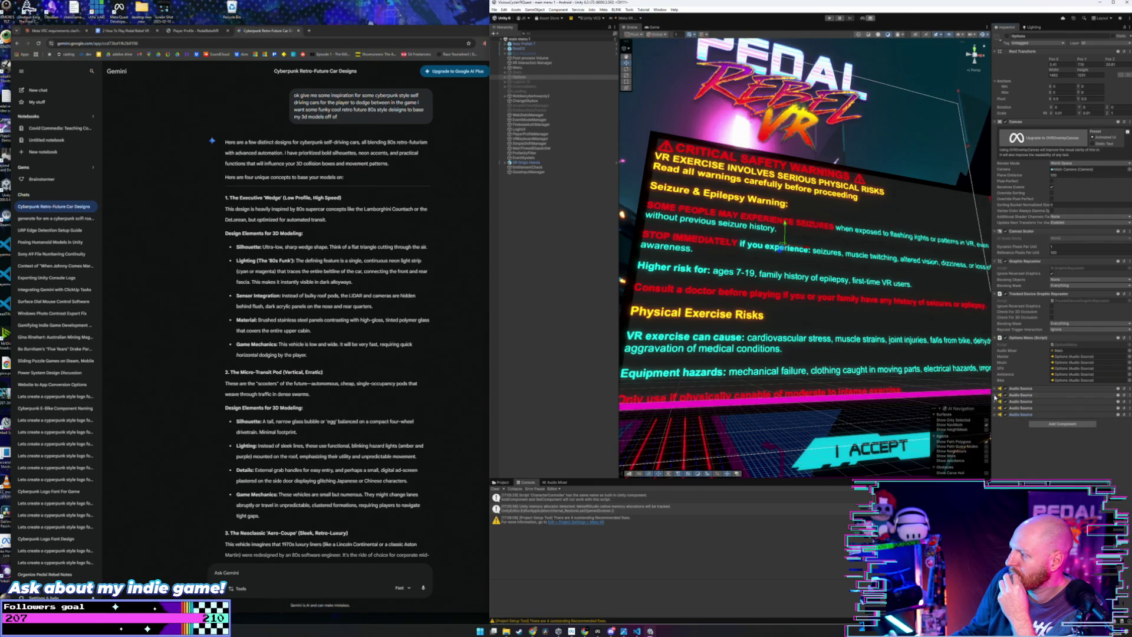
pyautogui.click(995, 395)
pyautogui.click(995, 395)
pyautogui.click(996, 389)
pyautogui.click(995, 389)
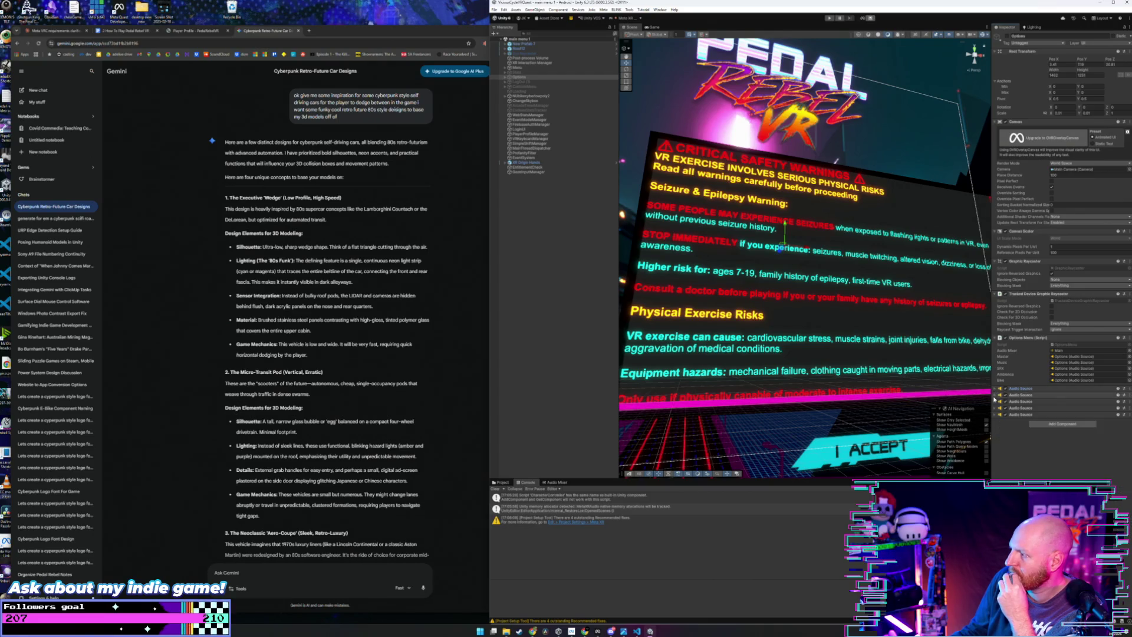
pyautogui.click(995, 395)
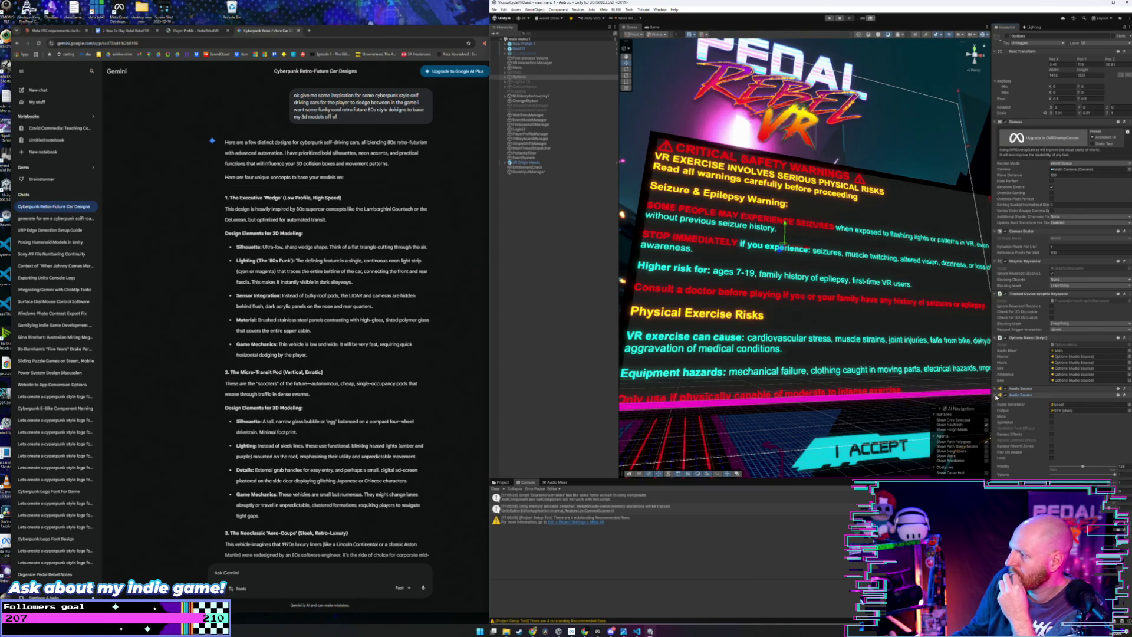
pyautogui.click(1015, 396)
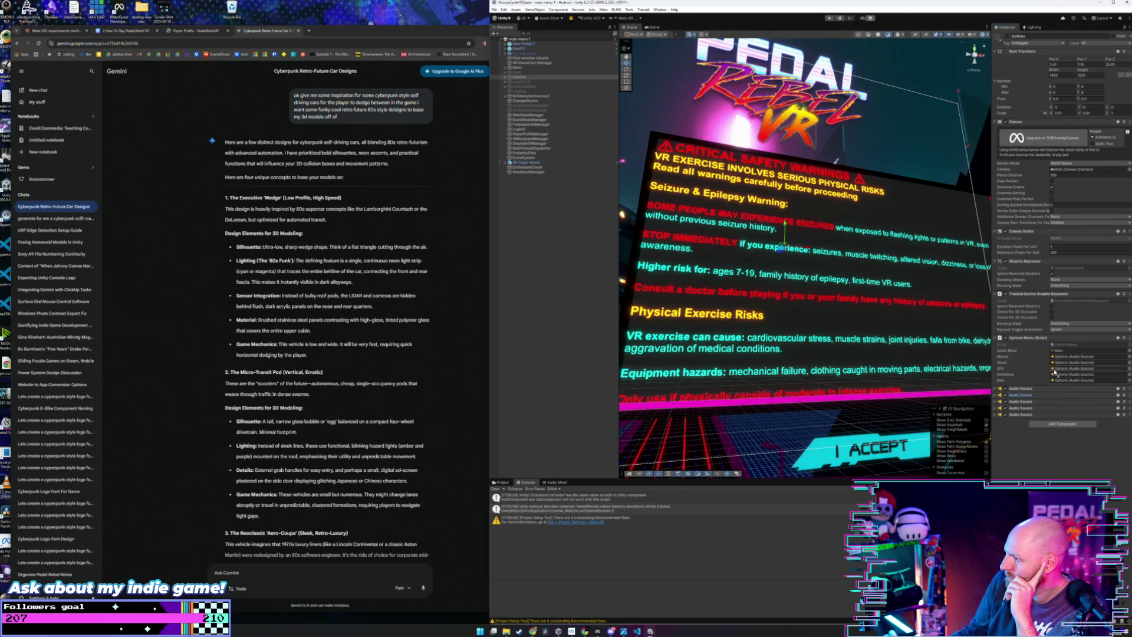
# Step: Check which source fills the Music slot and review the remaining sources, then show the Audio Mixer panel
pyautogui.click(995, 403)
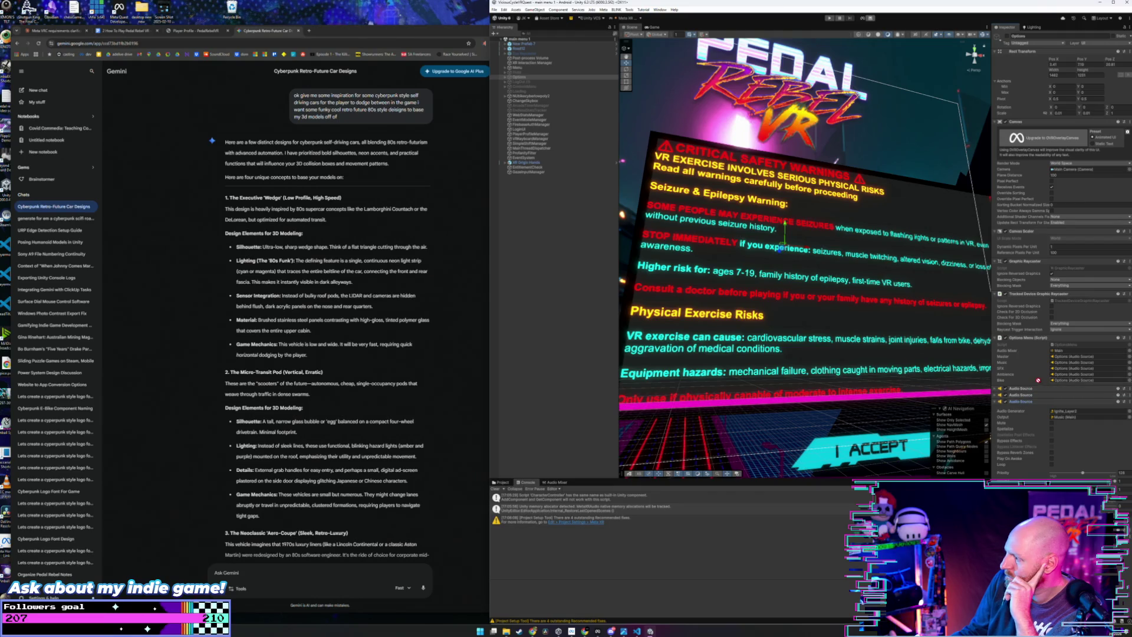
pyautogui.click(1056, 364)
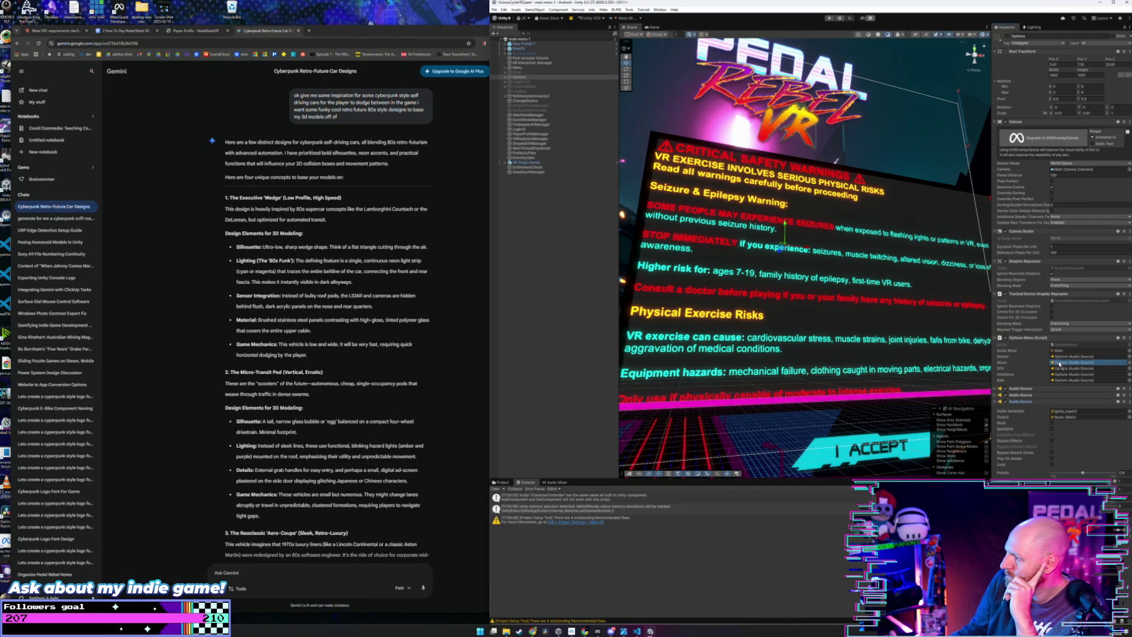
pyautogui.click(995, 402)
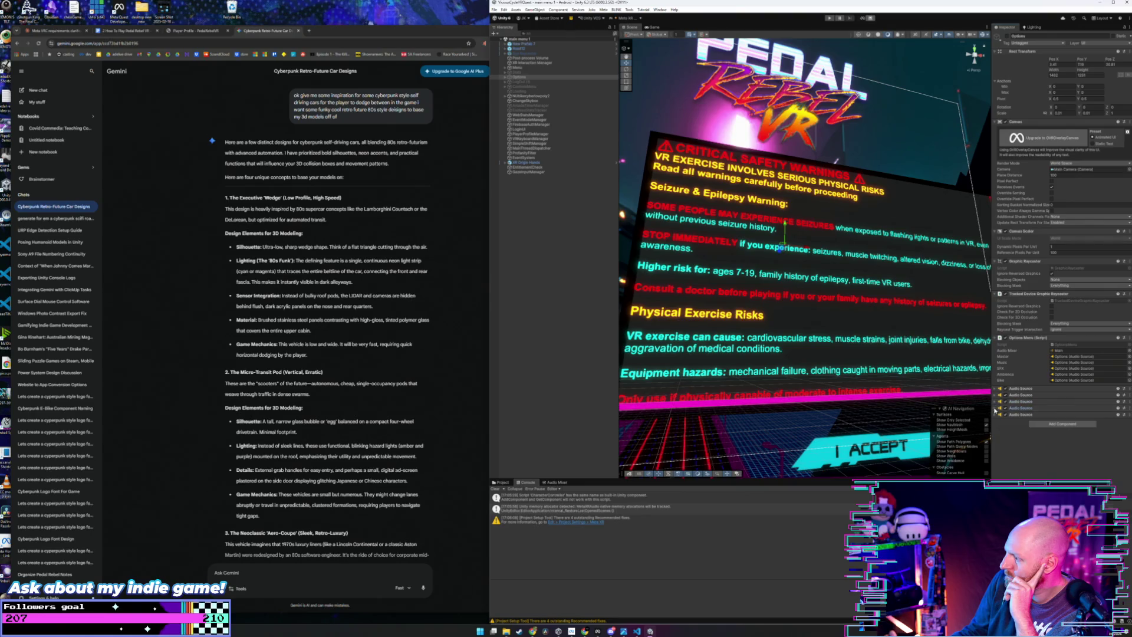
pyautogui.click(994, 409)
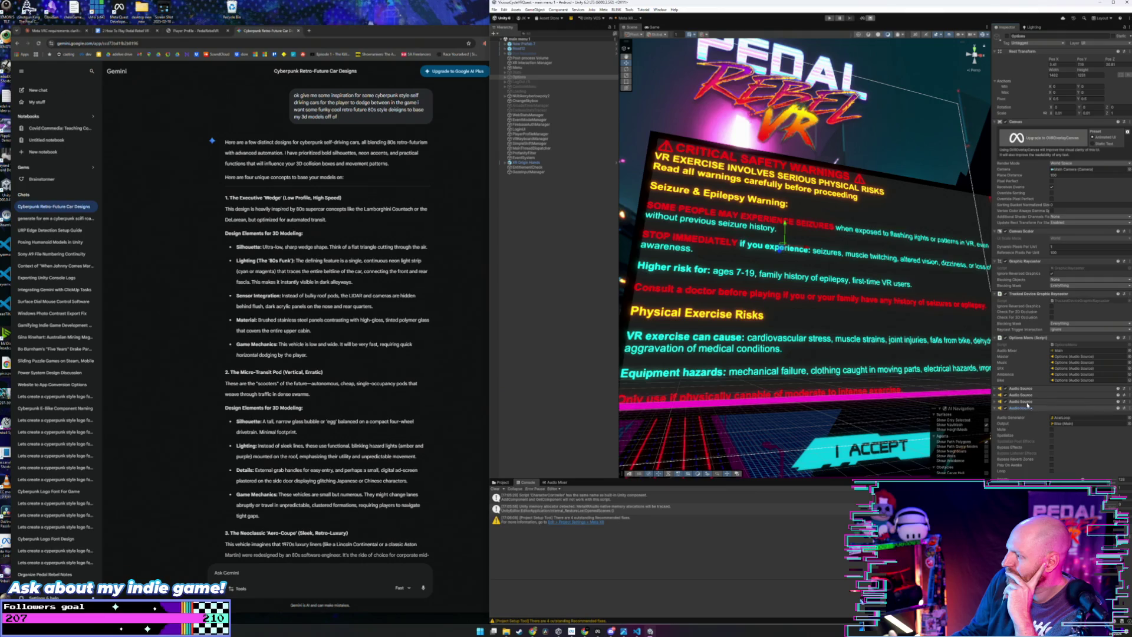
pyautogui.click(995, 402)
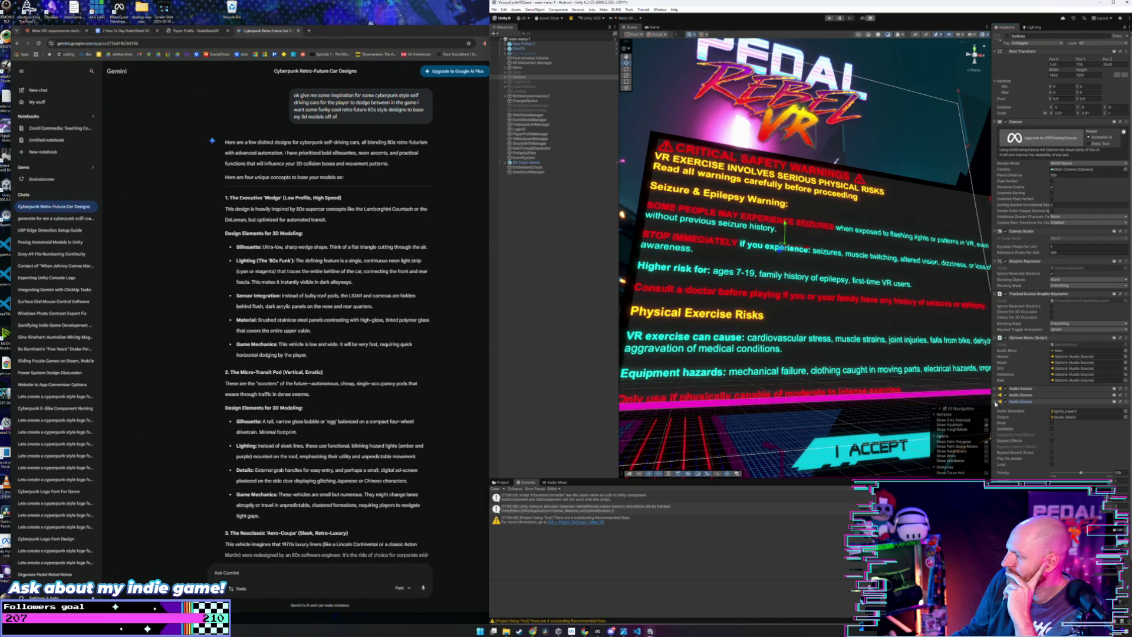
pyautogui.click(995, 401)
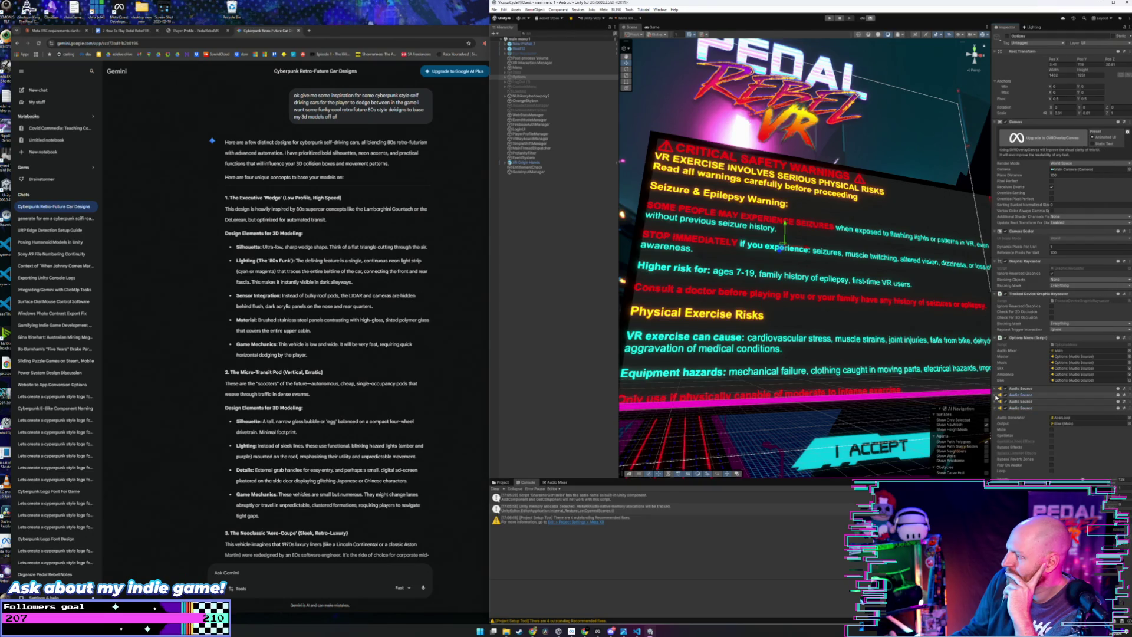
pyautogui.click(997, 408)
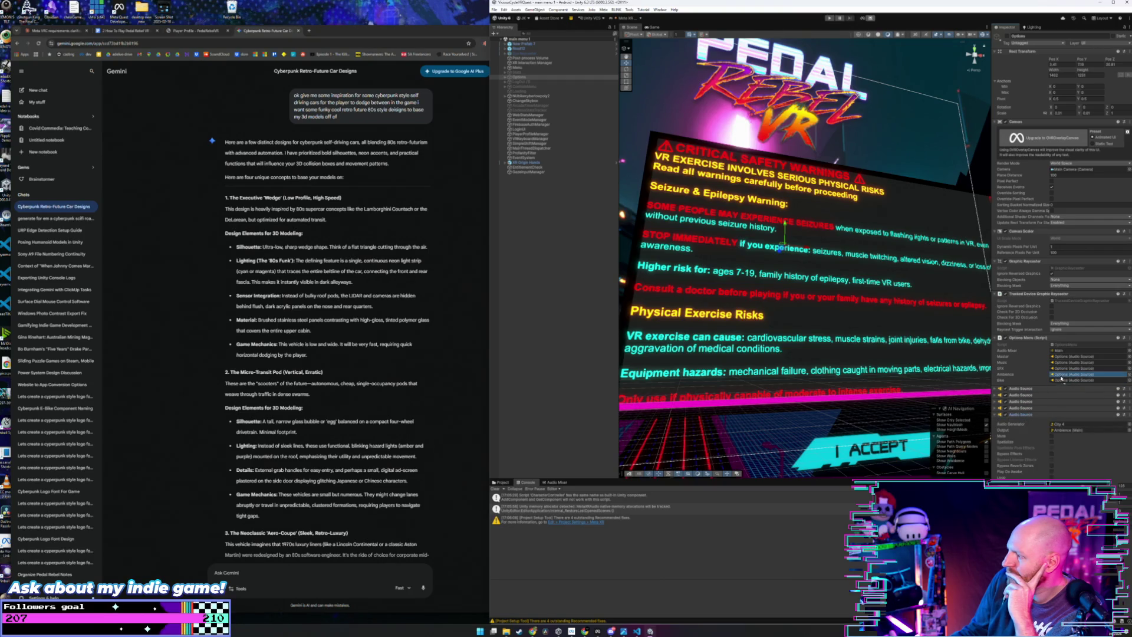
pyautogui.click(996, 416)
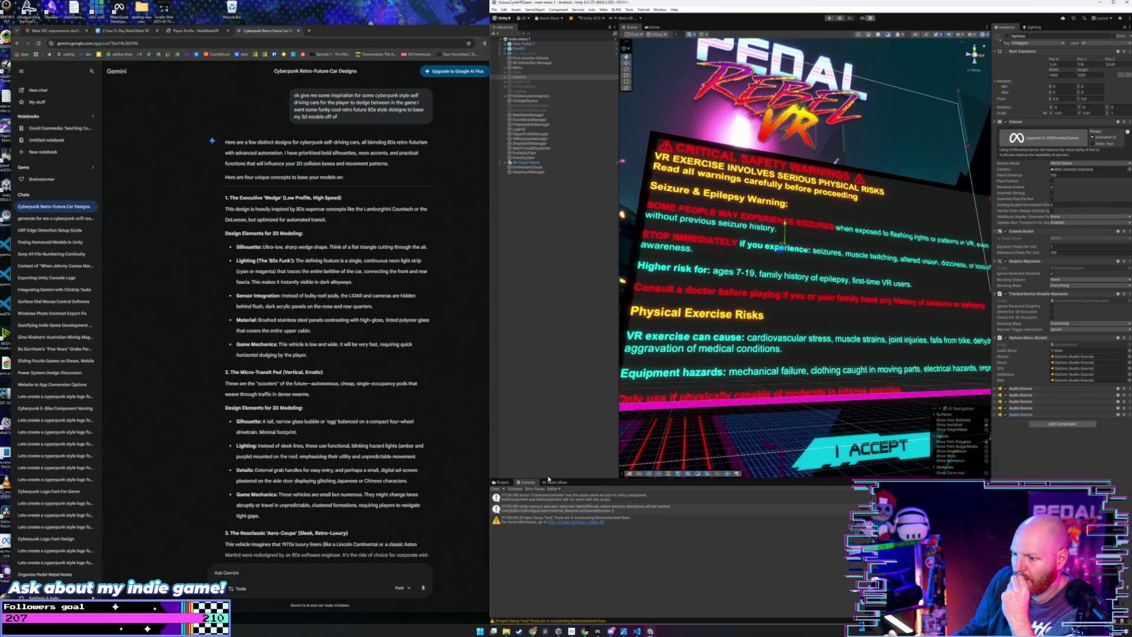
pyautogui.click(554, 483)
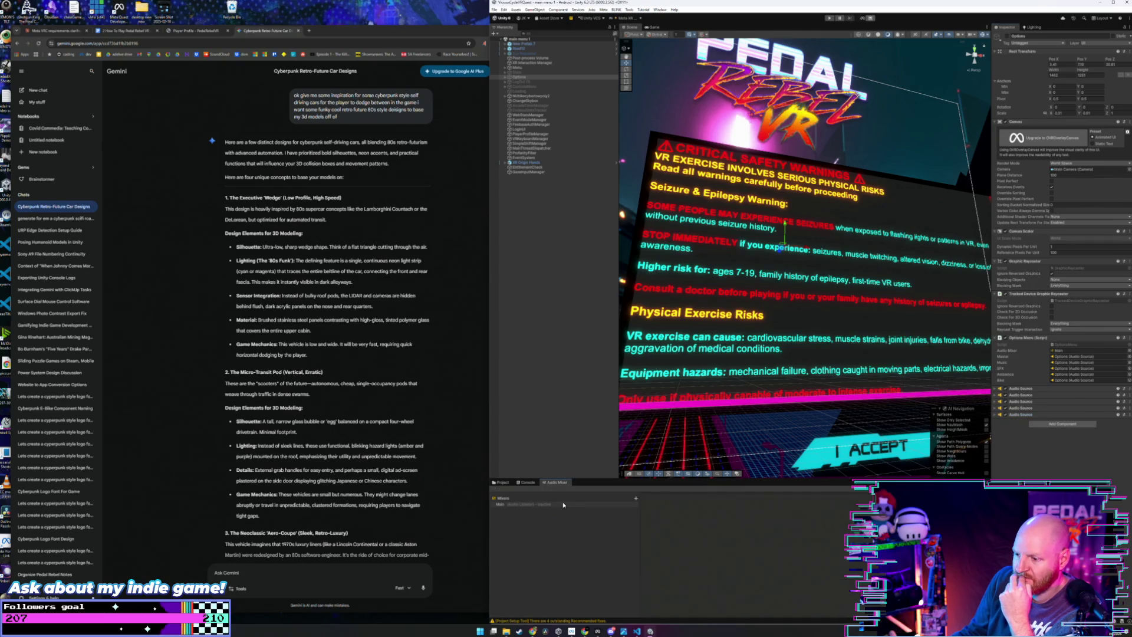
# Step: Show the Main mixer's groups, then open the Options Menu script with Edit Script
pyautogui.click(563, 505)
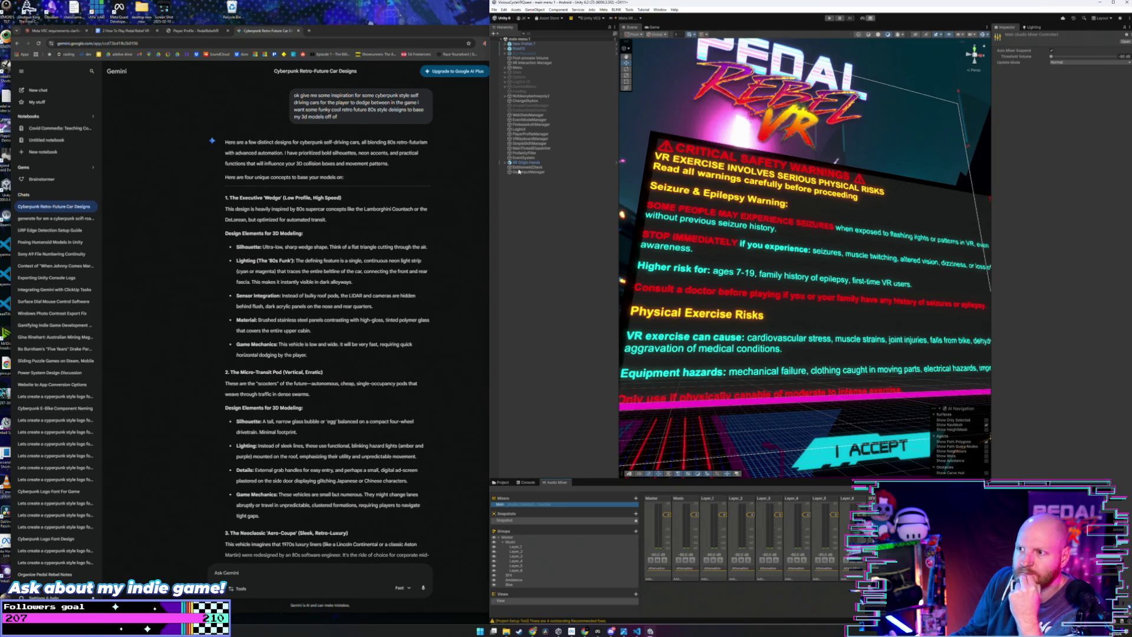
pyautogui.click(519, 77)
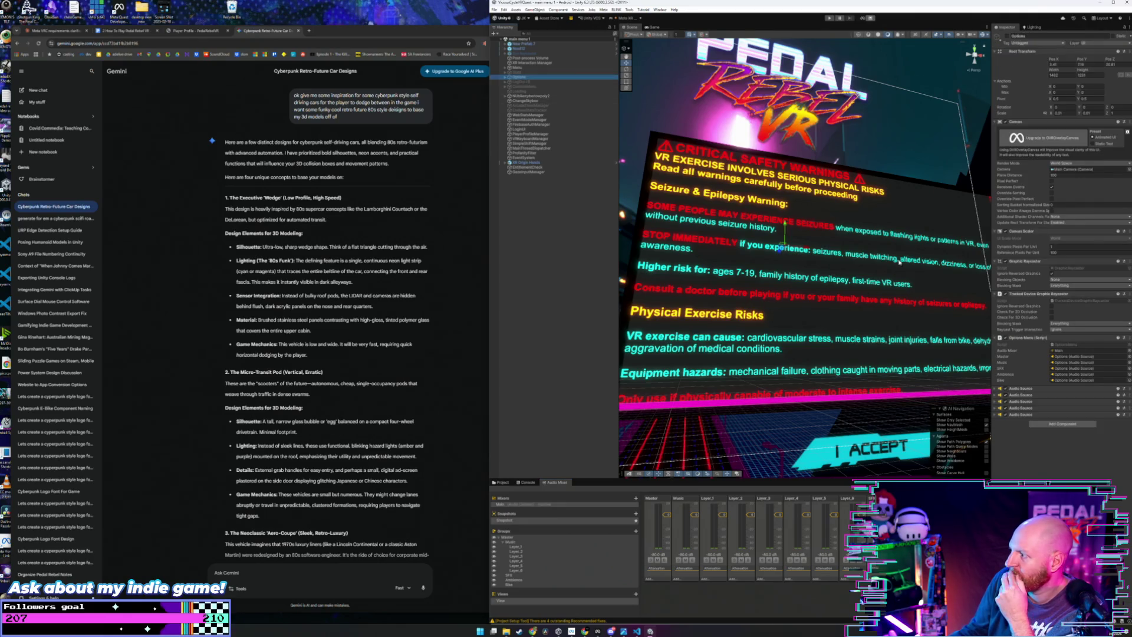
pyautogui.click(1093, 144)
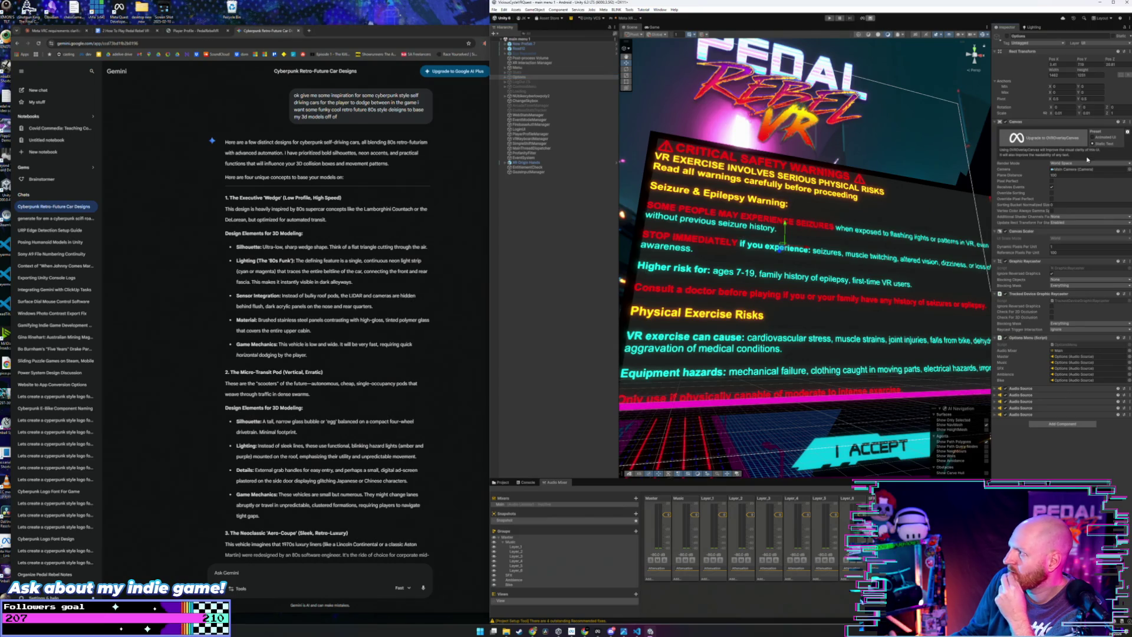
pyautogui.rightClick(1057, 338)
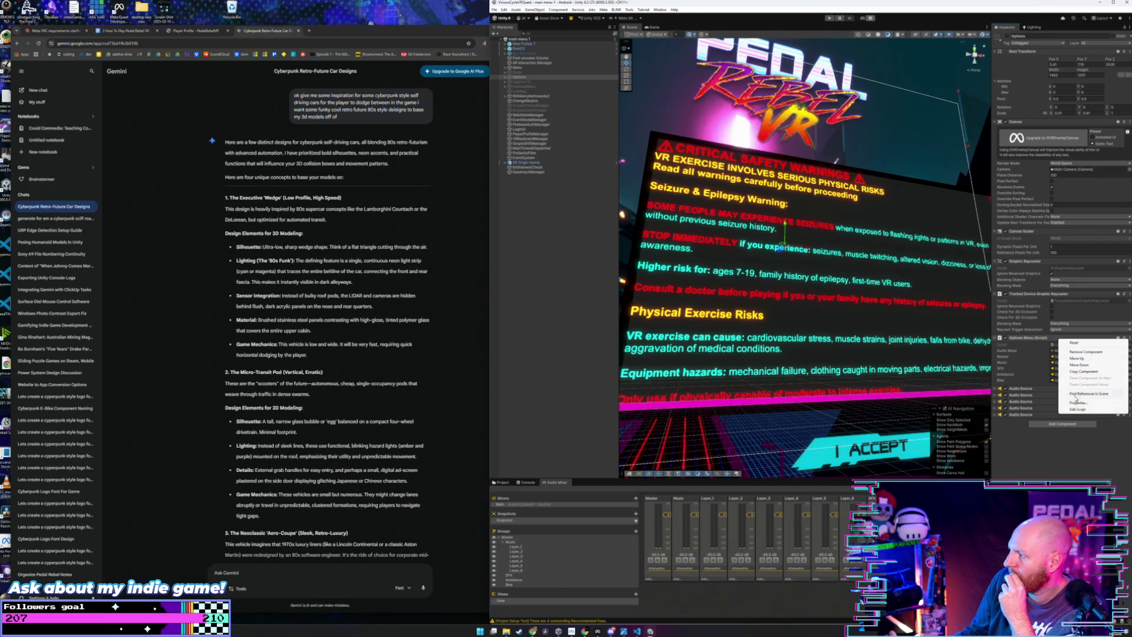
pyautogui.click(1078, 402)
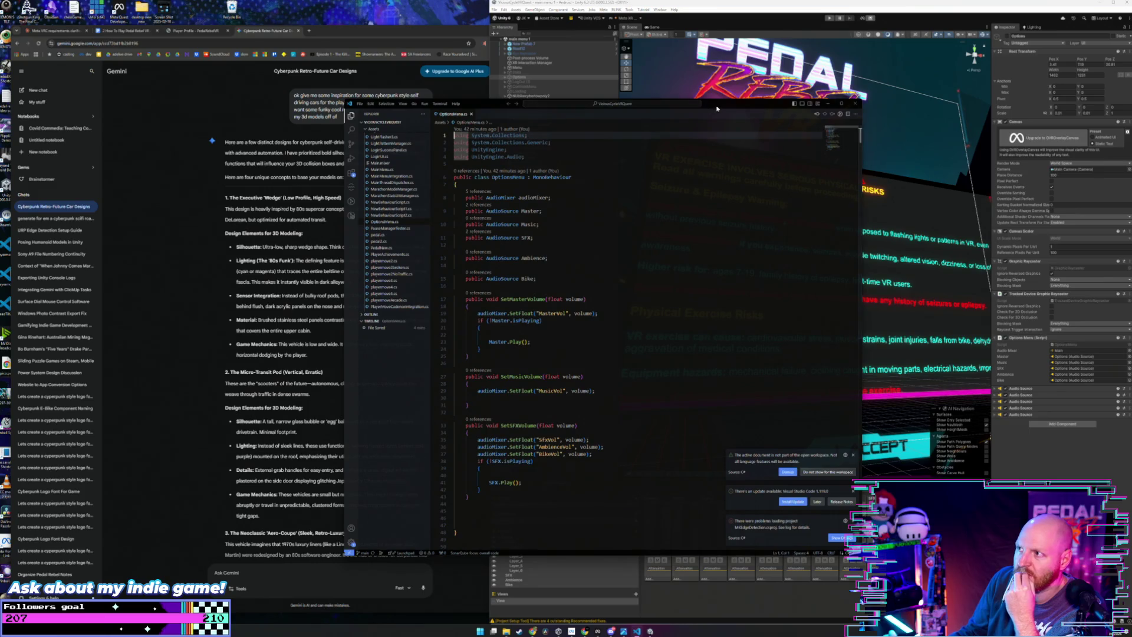
# Step: Review the master and SFX volume lines in OptionsMenu.cs, then switch back to the Unity editor
pyautogui.moveTo(728, 101); pyautogui.dragTo(758, 92)
pyautogui.click(648, 299)
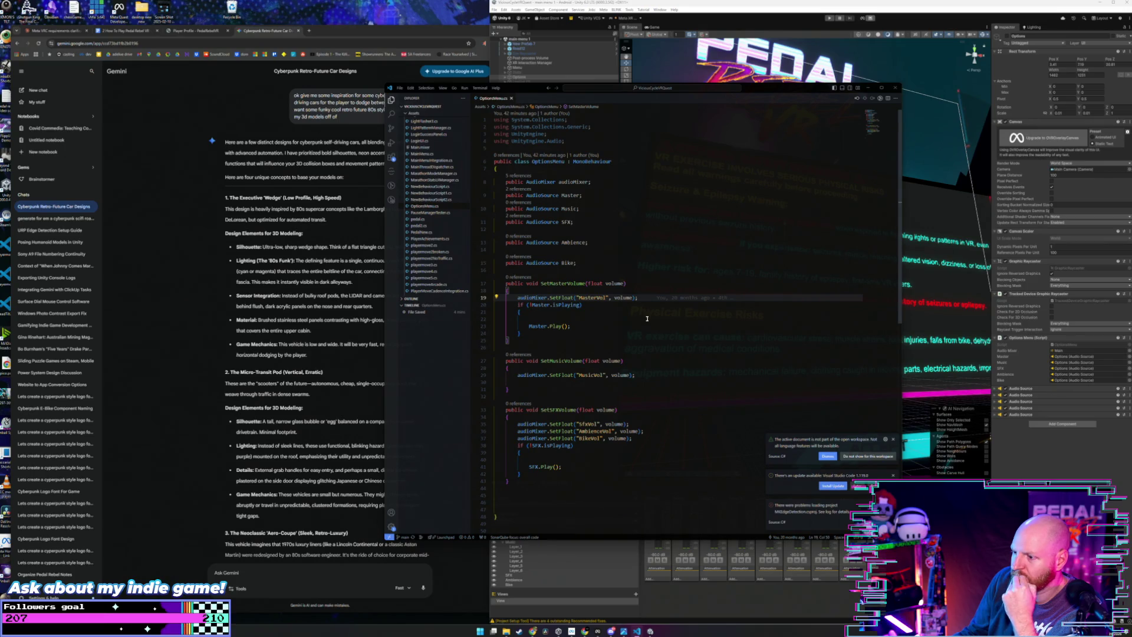
pyautogui.scroll(-2, 647, 319)
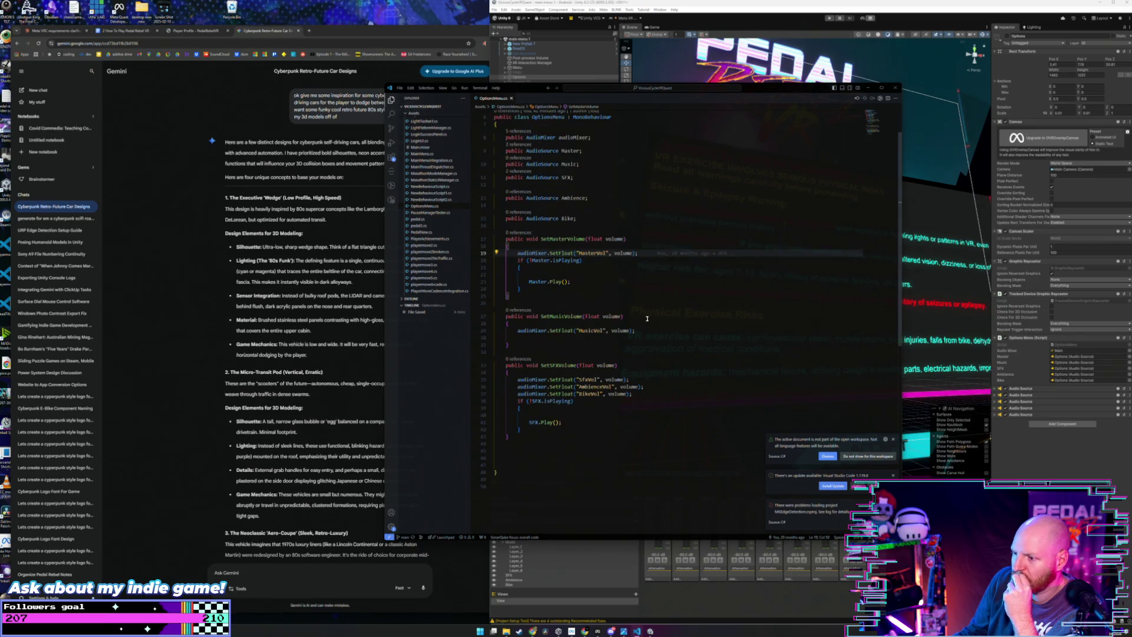
pyautogui.click(642, 365)
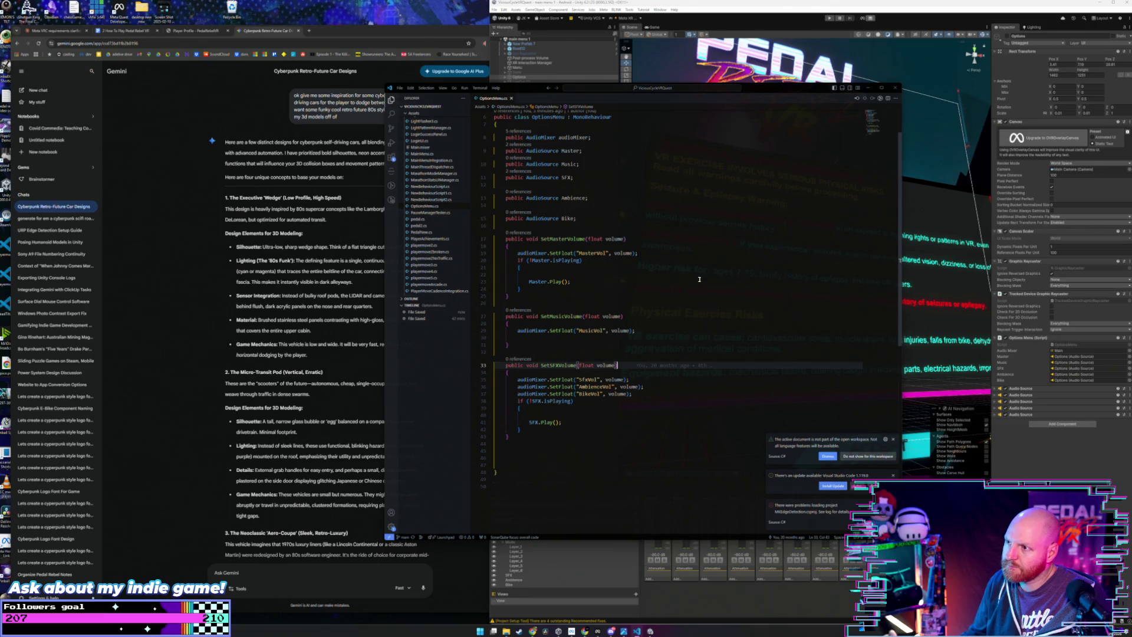
pyautogui.click(703, 34)
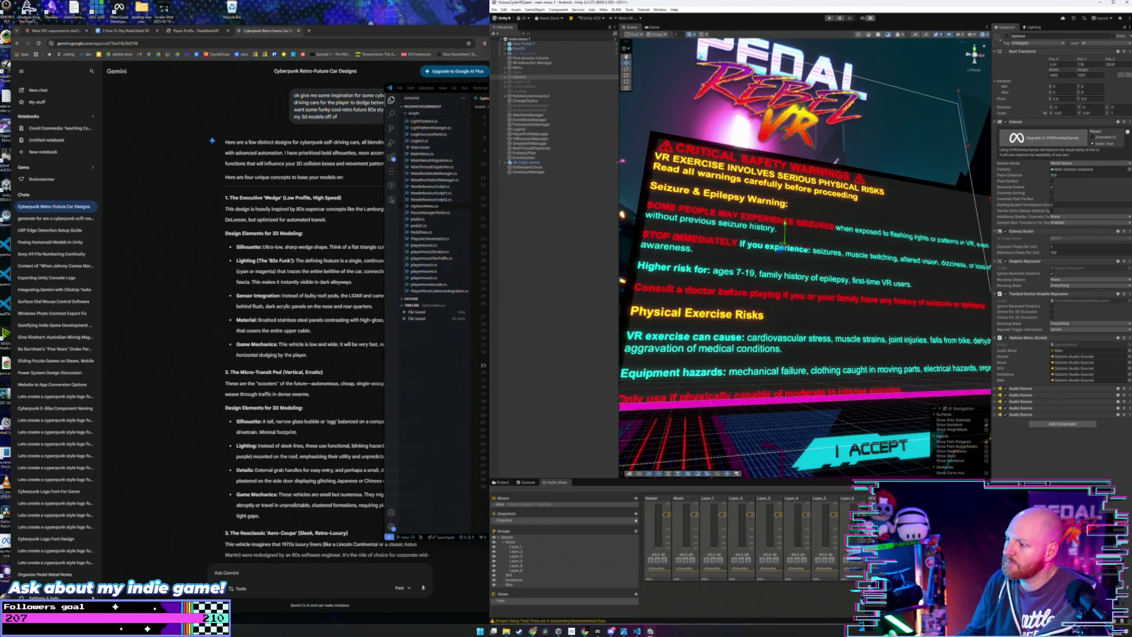
# Step: Enter Play mode so Pedal Rebel runs for a headset test with the mixer meters active
pyautogui.click(829, 18)
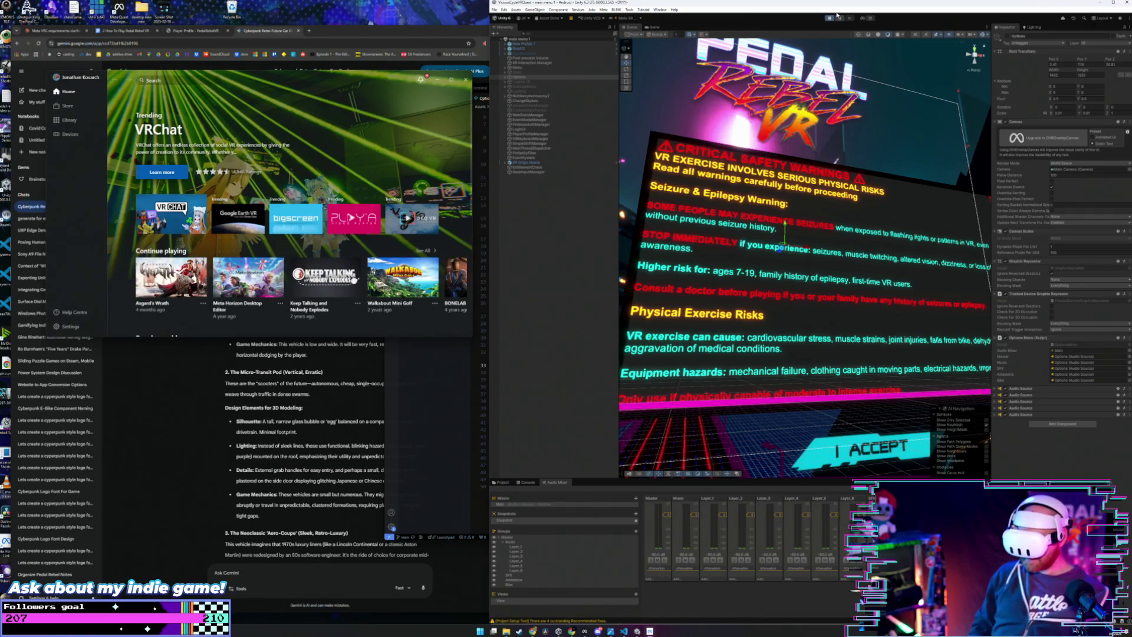
pyautogui.click(837, 14)
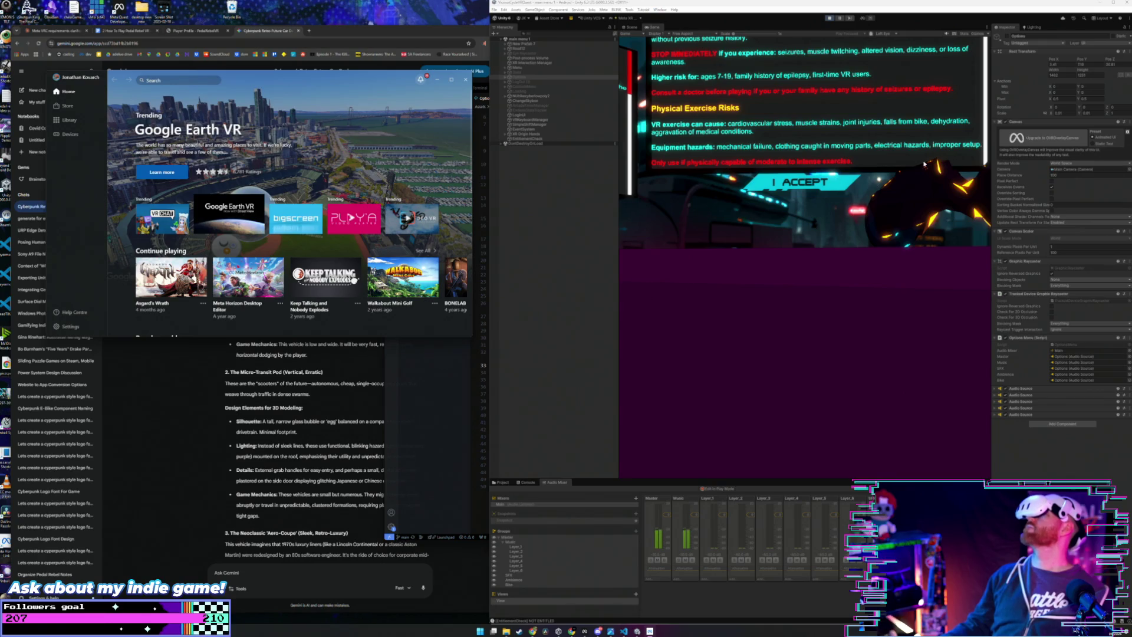
# Step: Exit Play mode after trying the Options menu volume sliders in the headset
pyautogui.click(830, 18)
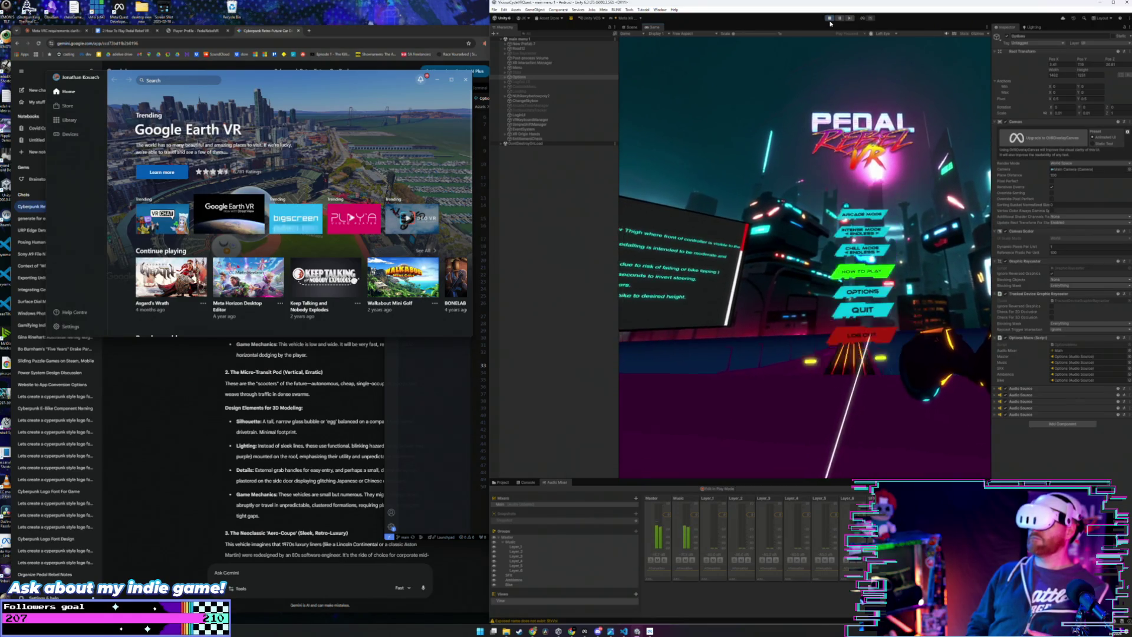
pyautogui.click(829, 19)
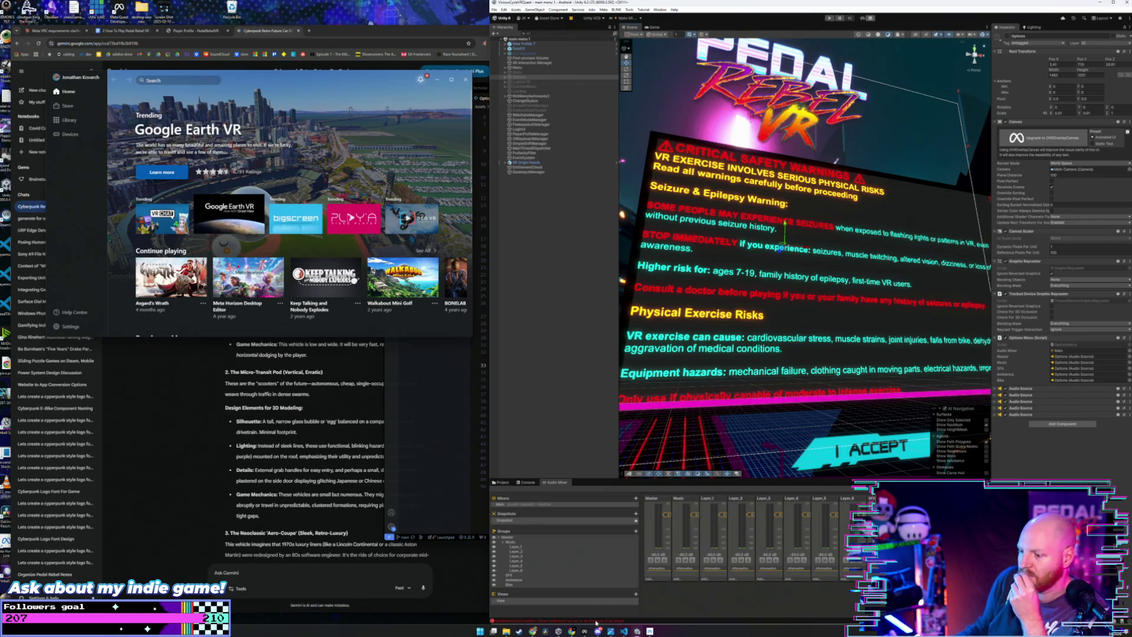
# Step: Correct 'SfxVol' to 'SFXVol' on line 35 of OptionsMenu.cs, save it, and return to Unity to recompile
pyautogui.click(623, 631)
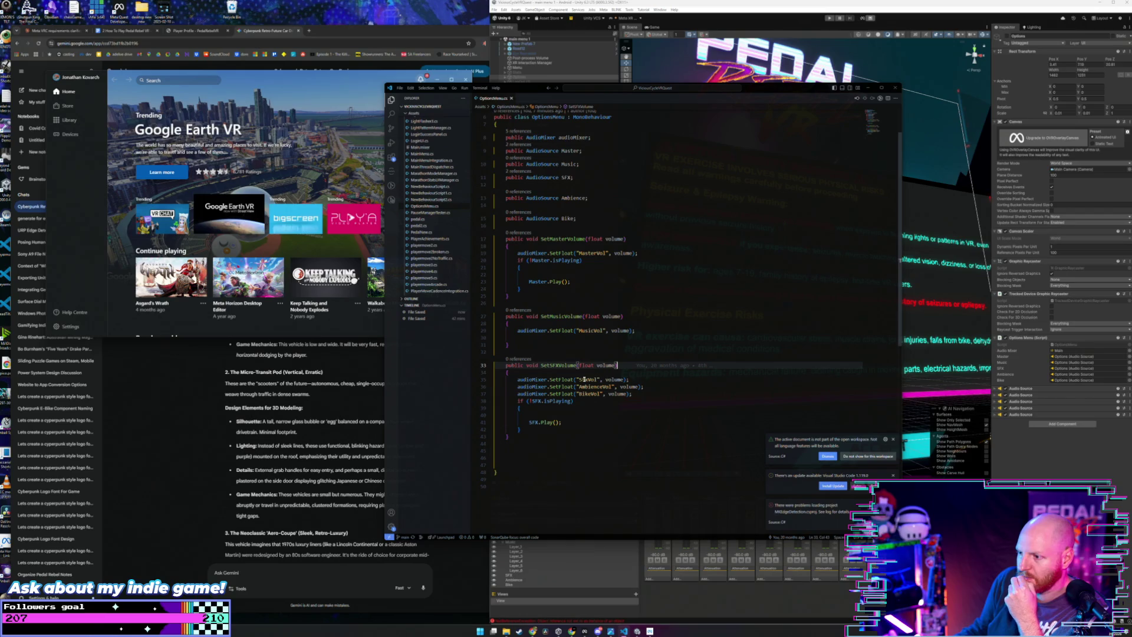
pyautogui.press('BackSpace')
pyautogui.press('BackSpace')
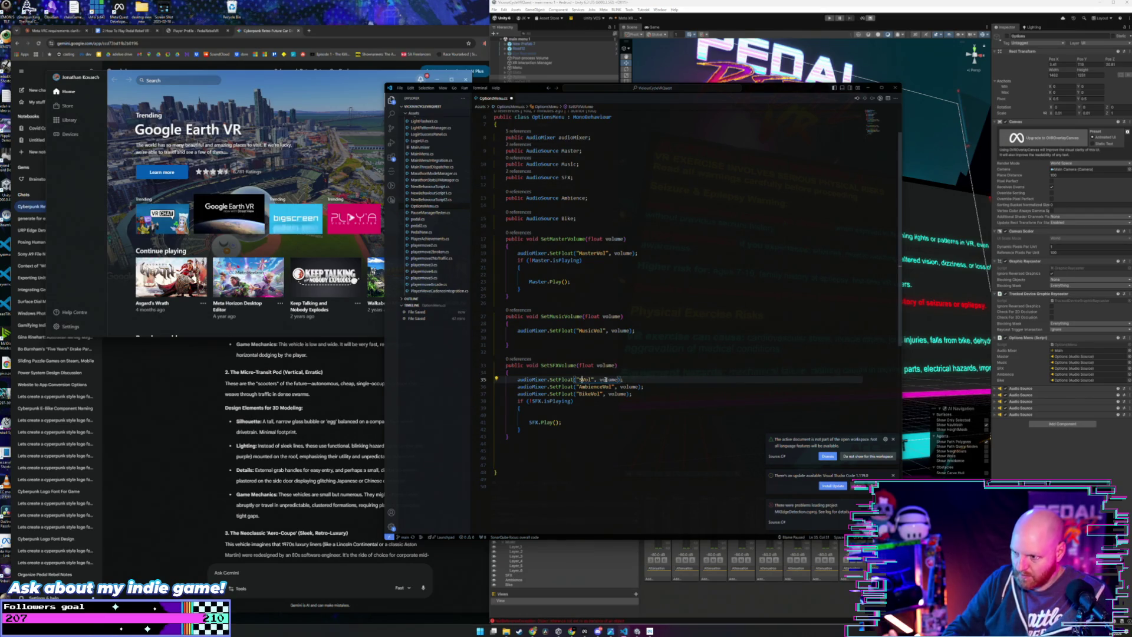
pyautogui.write('SFX')
pyautogui.click(639, 380)
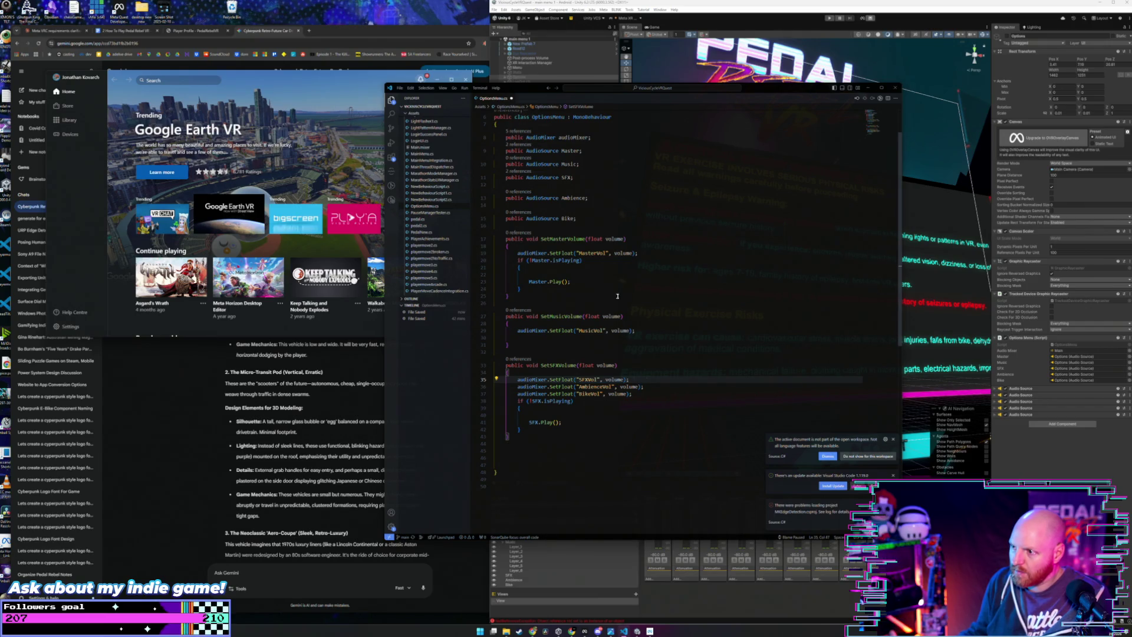
pyautogui.click(646, 252)
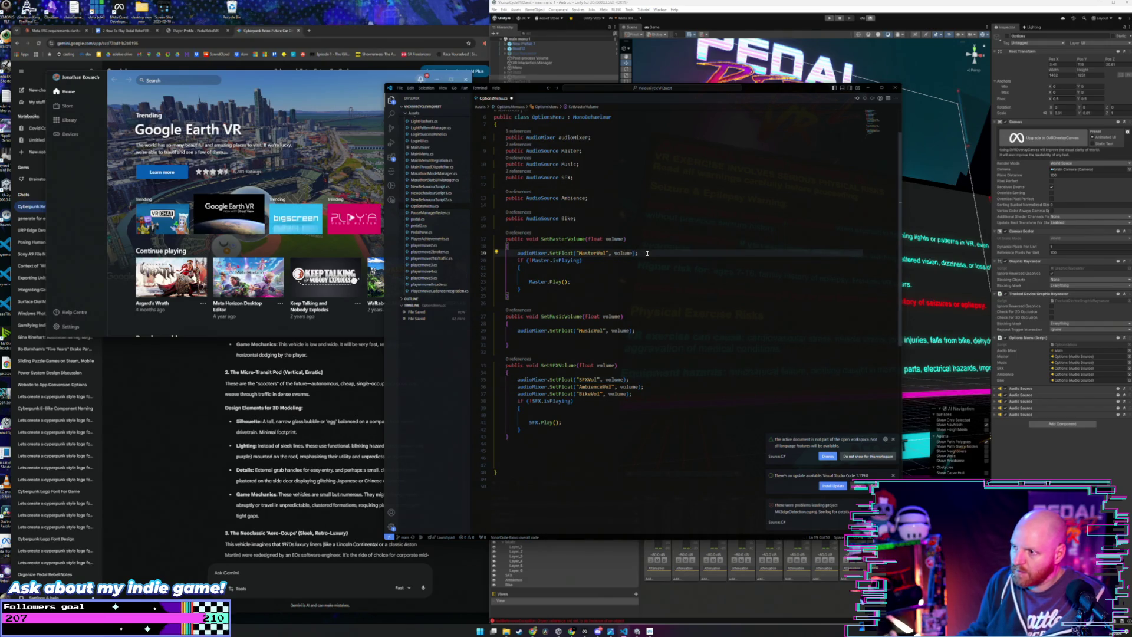
pyautogui.hotkey('ctrl', 's')
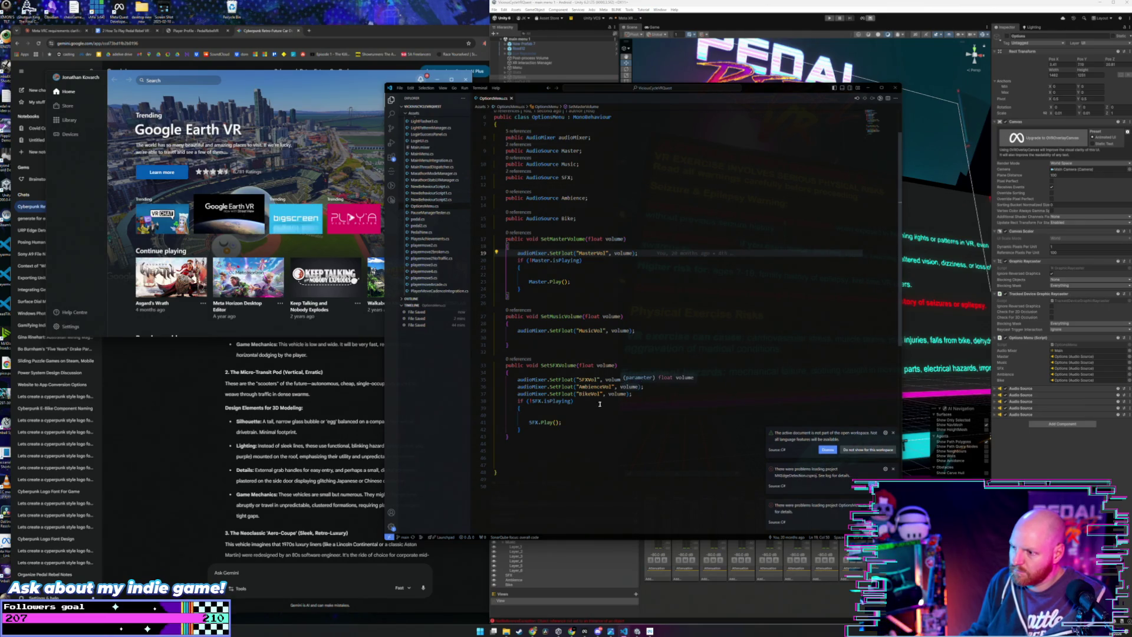
pyautogui.click(908, 466)
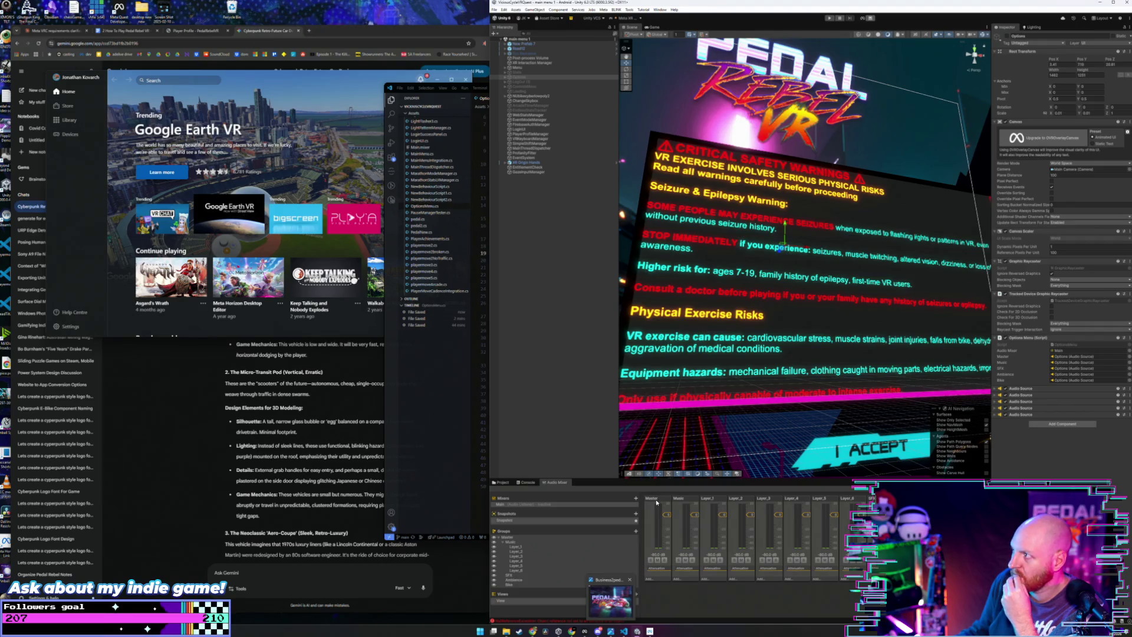
# Step: Inspect the Master group and the Main mixer, then restart Play mode (Ctrl+P) for a headset retest
pyautogui.click(658, 504)
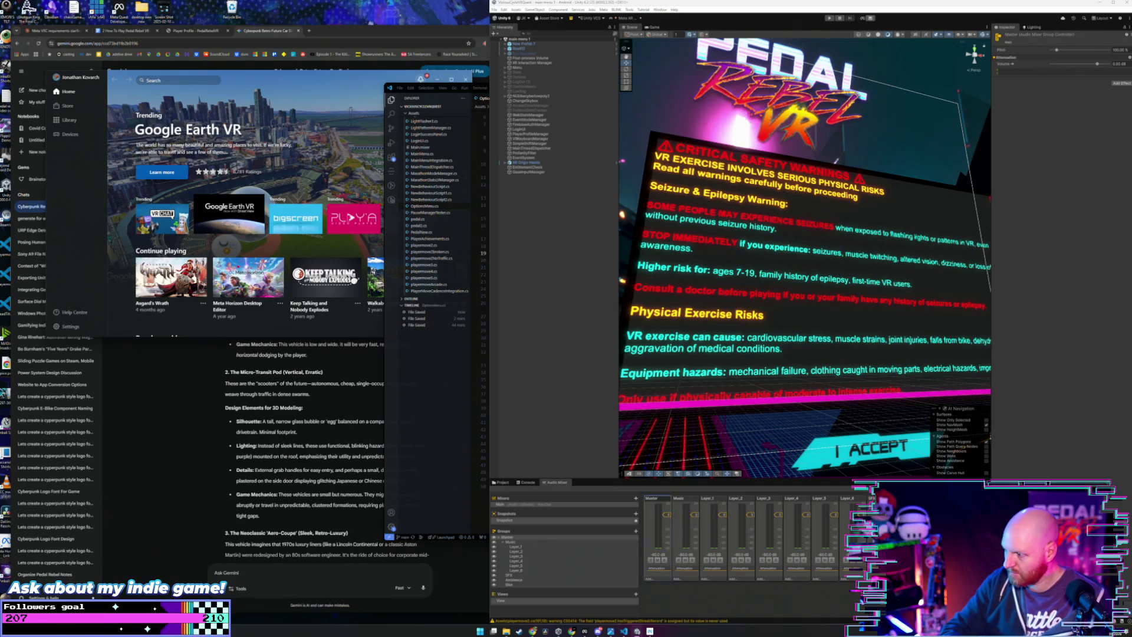
pyautogui.click(514, 504)
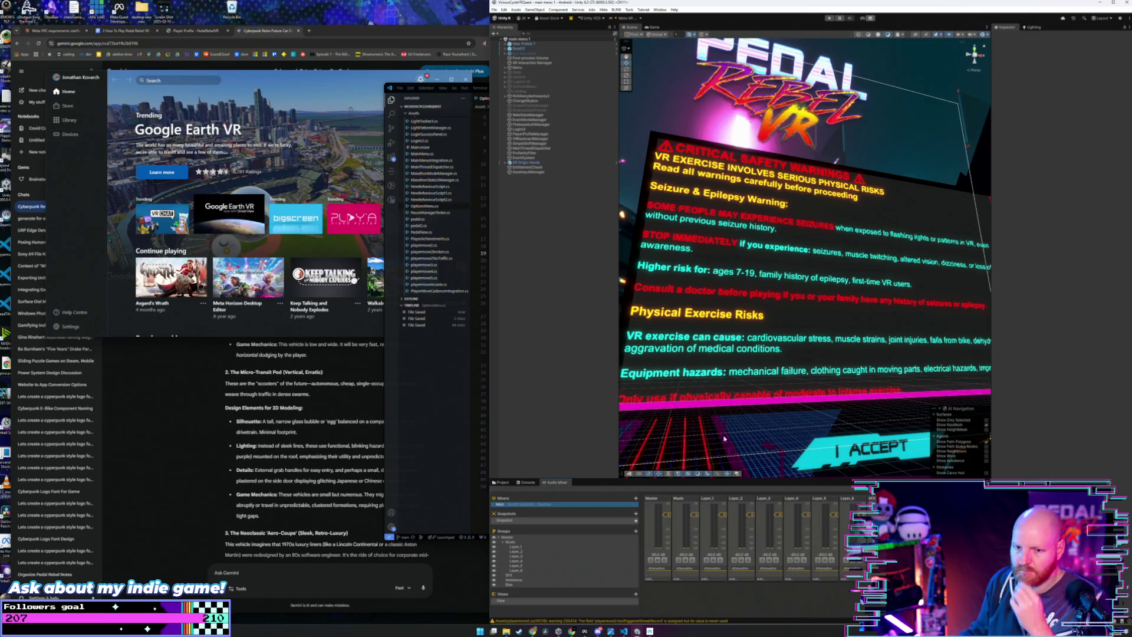
pyautogui.click(830, 18)
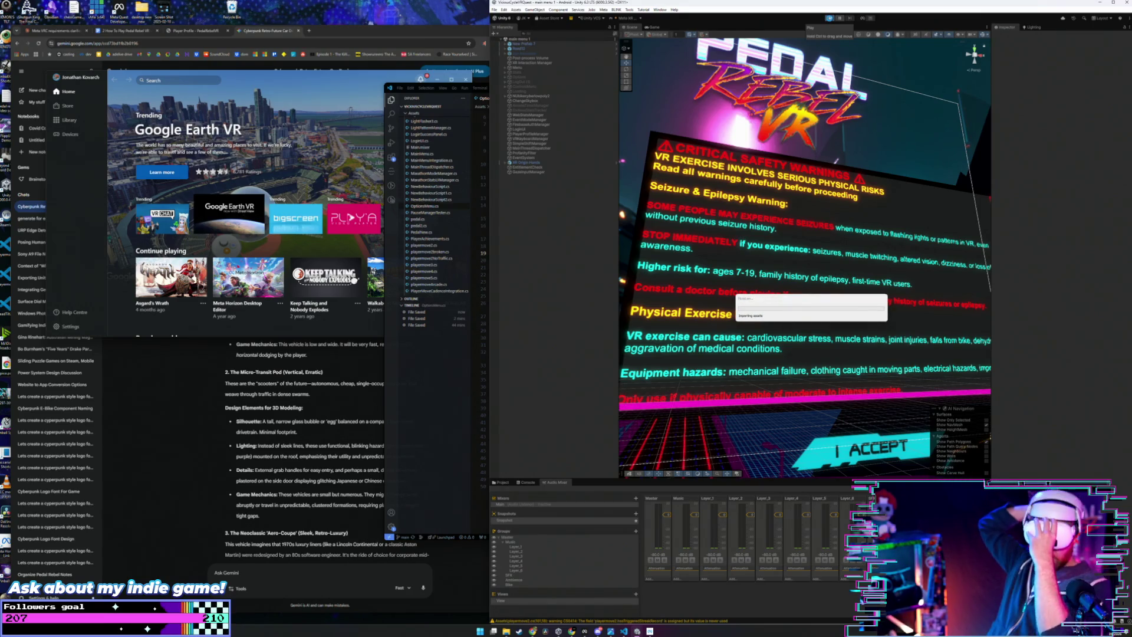
pyautogui.click(830, 18)
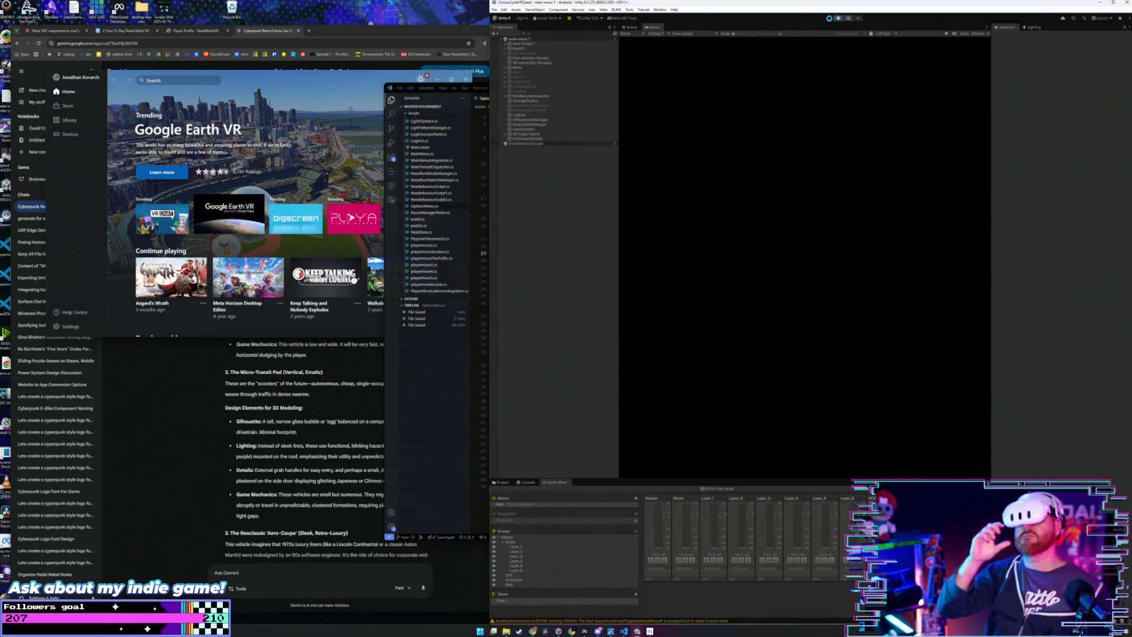
pyautogui.hotkey('ctrl', 'p')
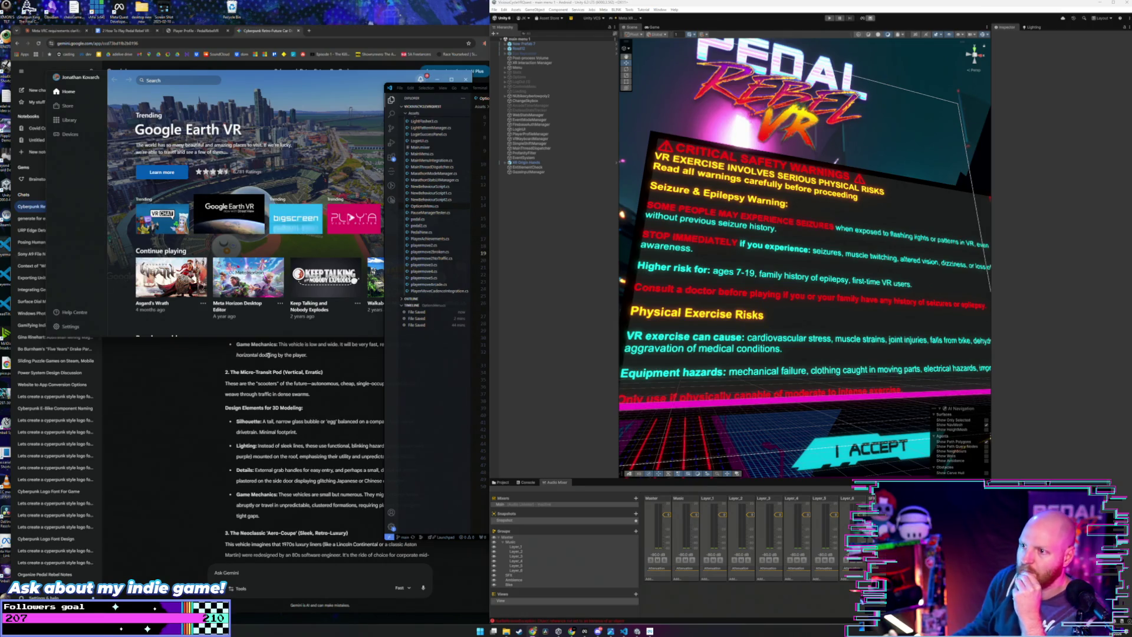
# Step: Show Pedal Rebel's App Distribution channels in Developer Hub, move that window aside, and return to Unity
pyautogui.click(463, 380)
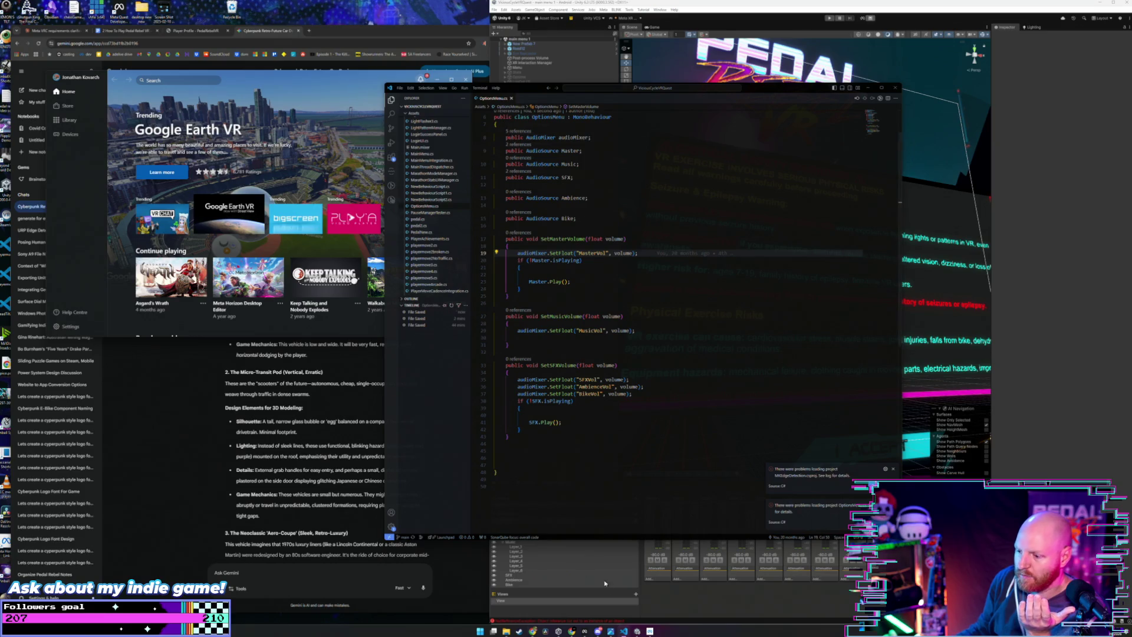
pyautogui.click(584, 631)
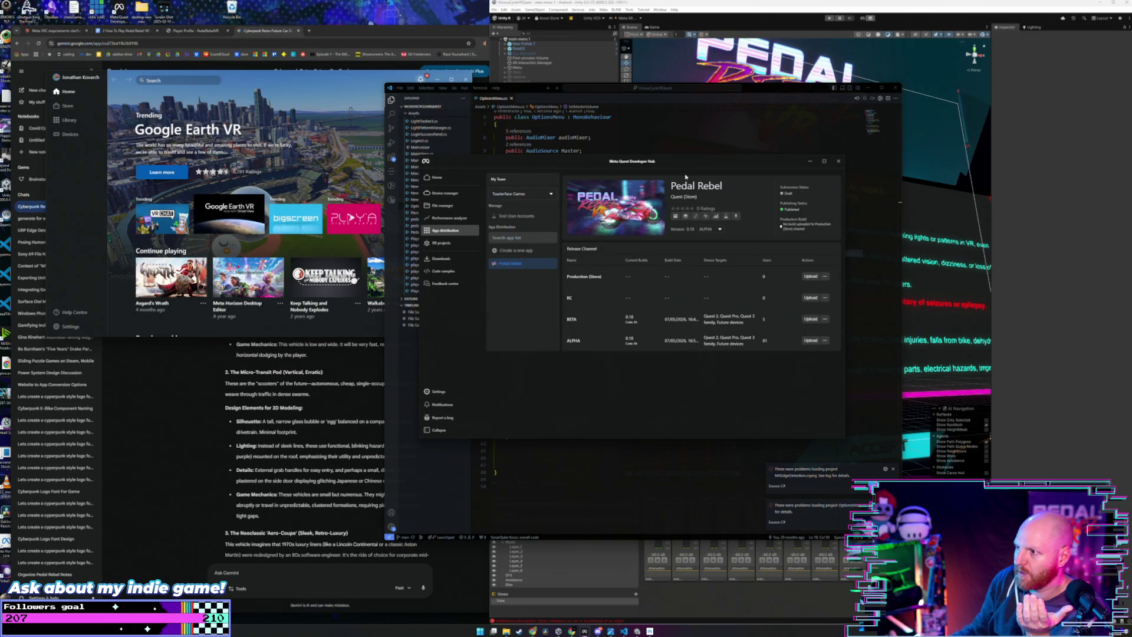
pyautogui.moveTo(686, 161); pyautogui.dragTo(554, 197)
pyautogui.click(499, 17)
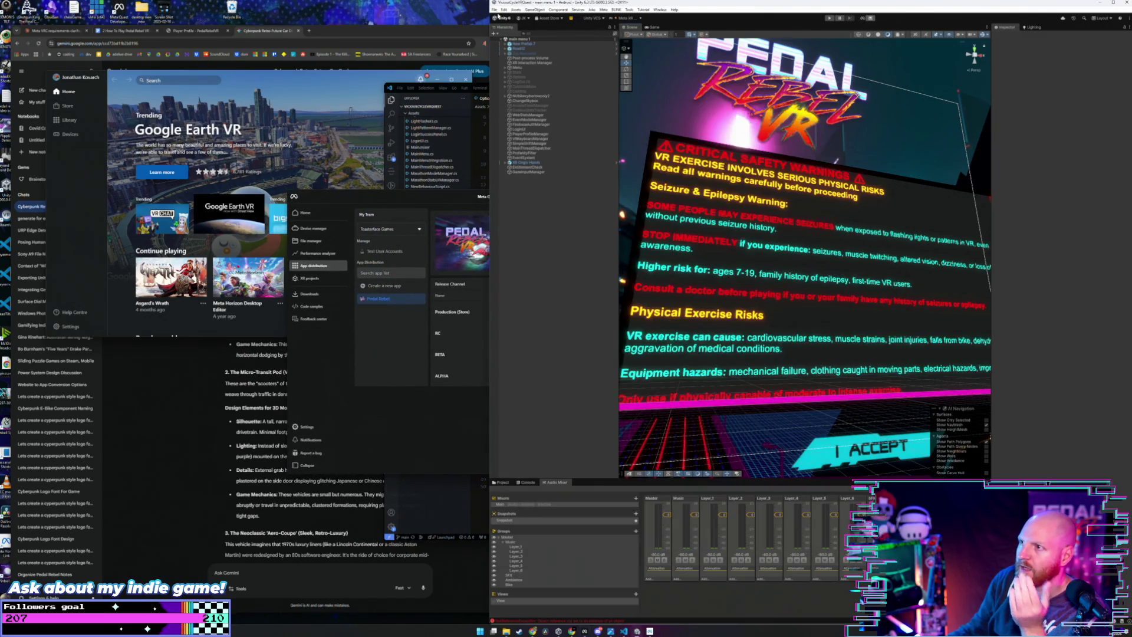
pyautogui.click(495, 9)
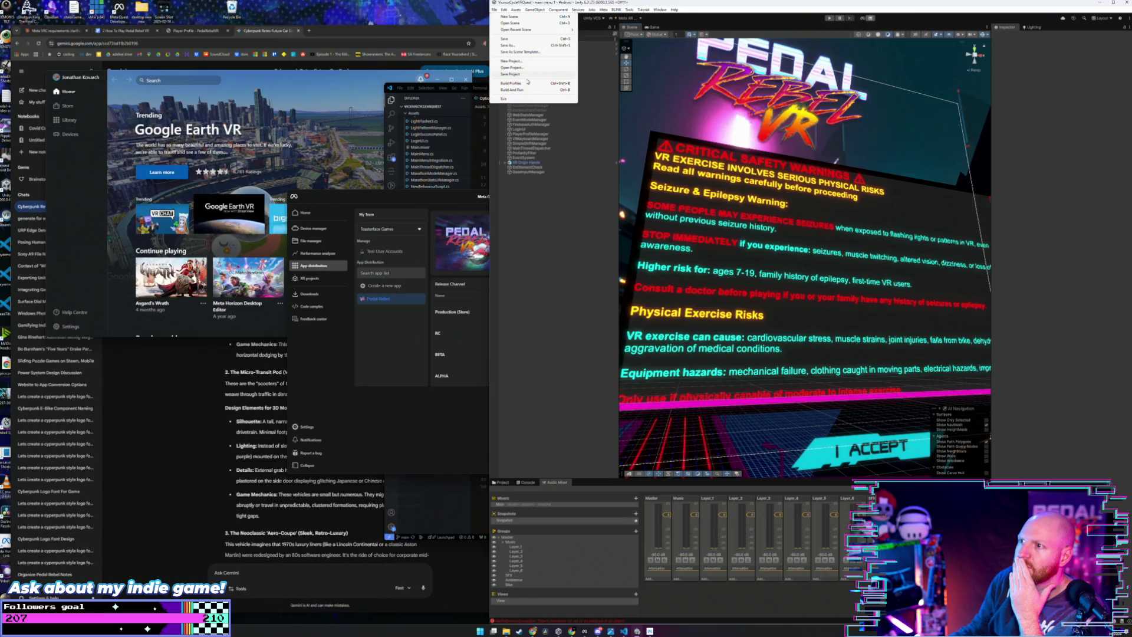
# Step: Build the Android APK from Build Profiles, replacing the old APK of the same name
pyautogui.click(518, 84)
pyautogui.click(525, 429)
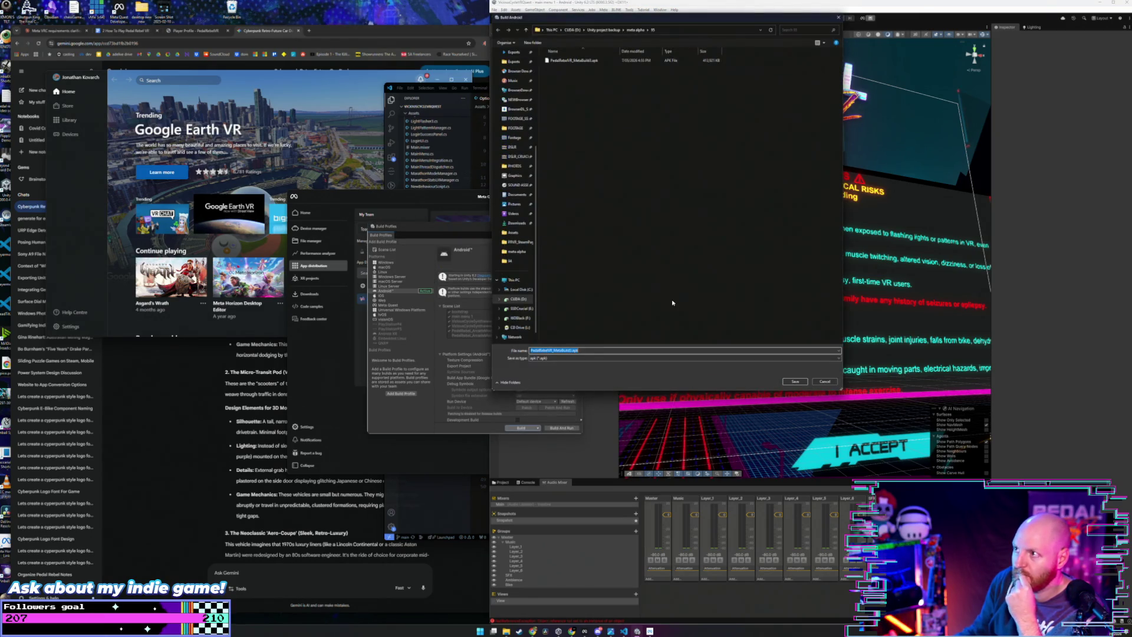
pyautogui.click(591, 60)
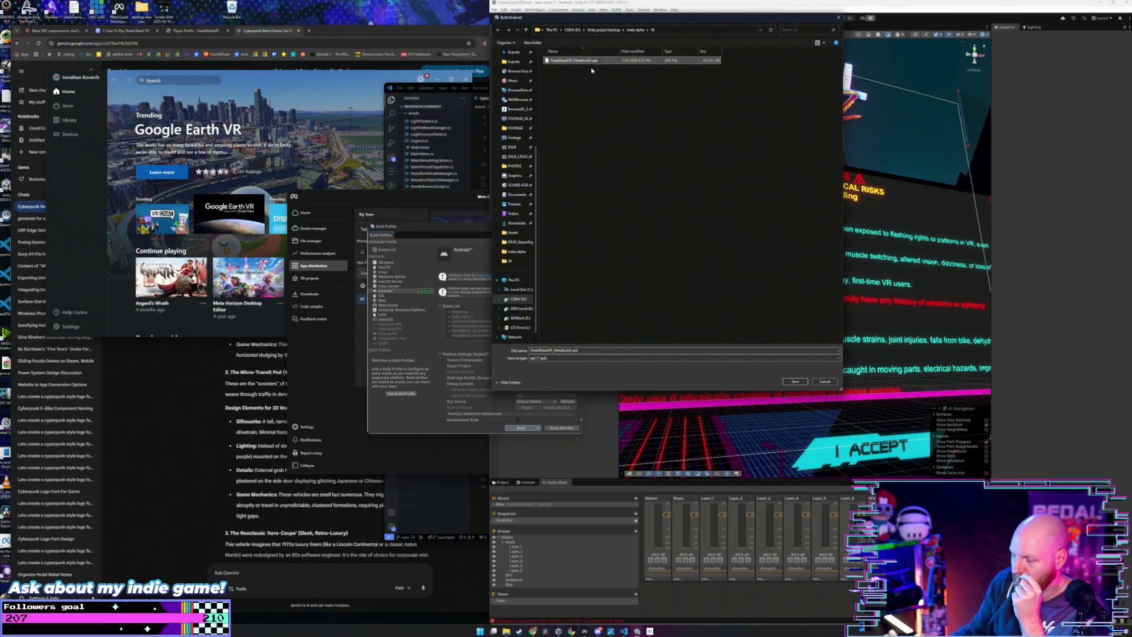
pyautogui.press('Delete')
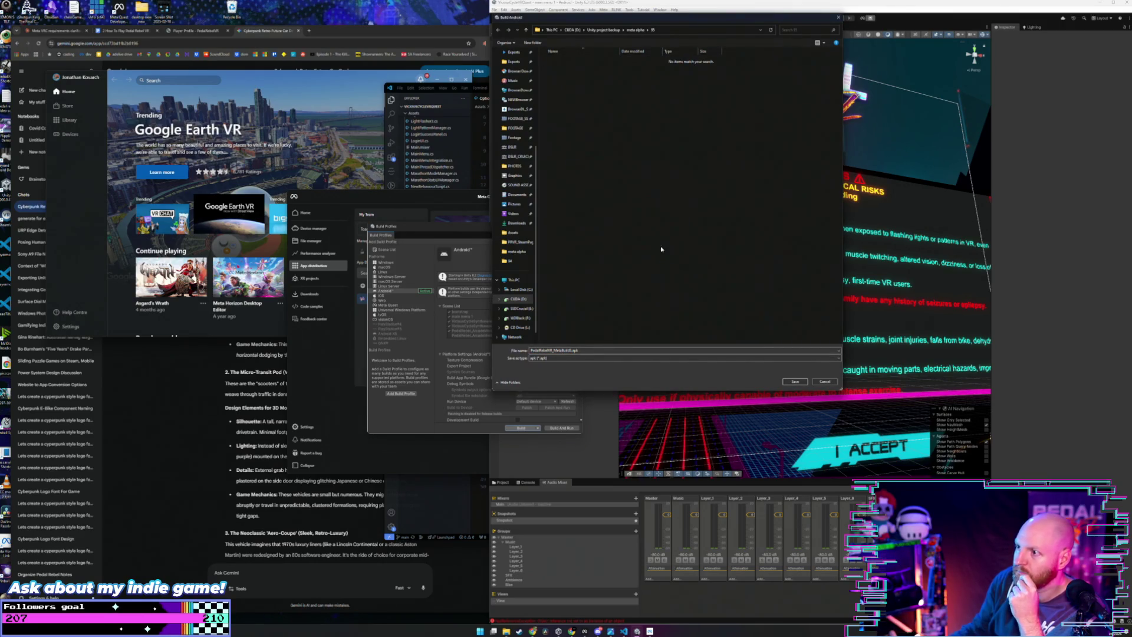
pyautogui.click(795, 382)
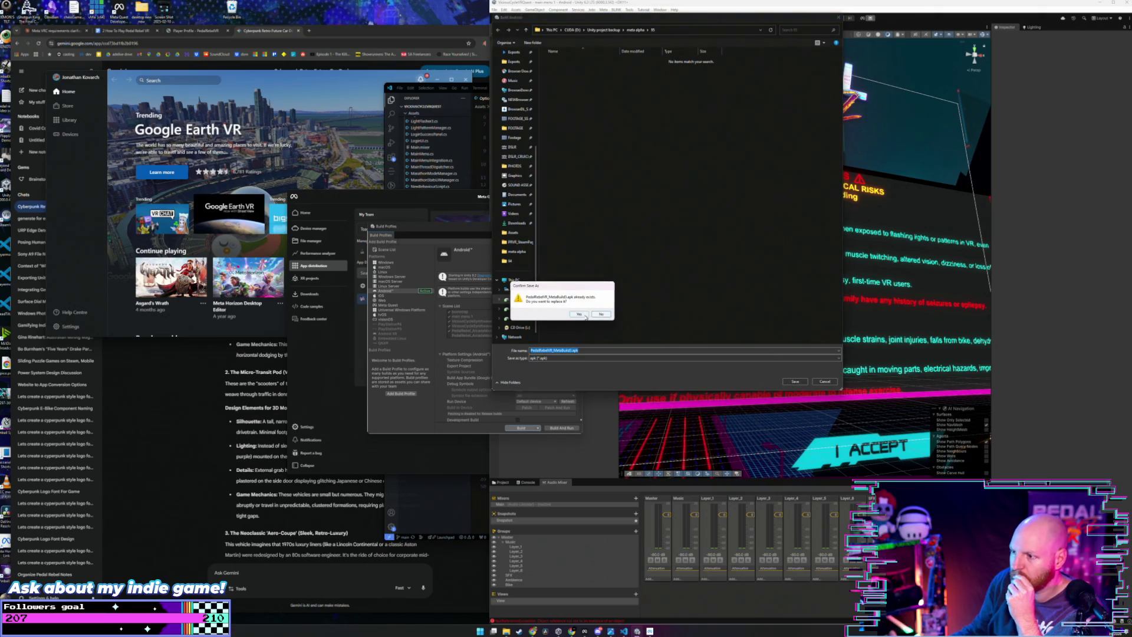
pyautogui.click(579, 314)
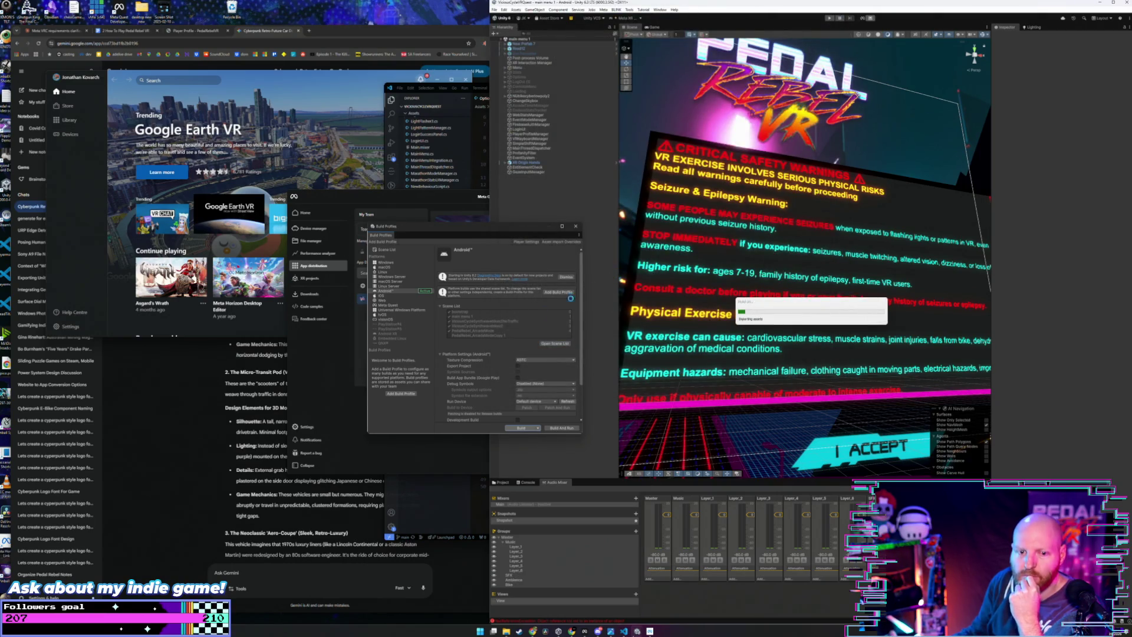
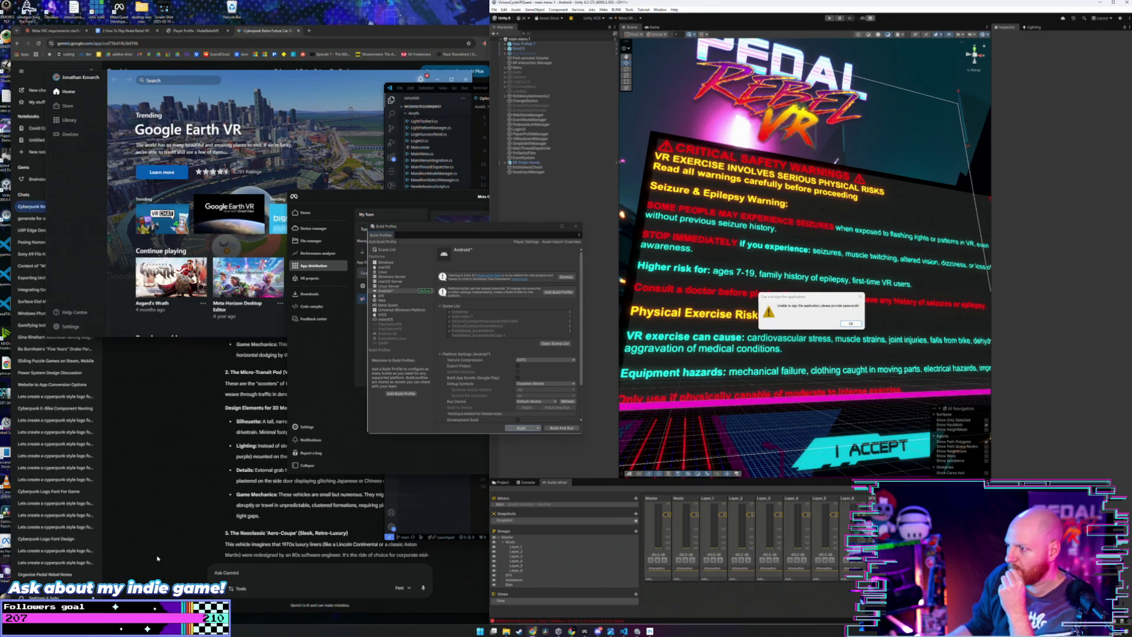
# Step: Dismiss the signing errors and open Publishing Settings under Project Settings > Player
pyautogui.click(852, 325)
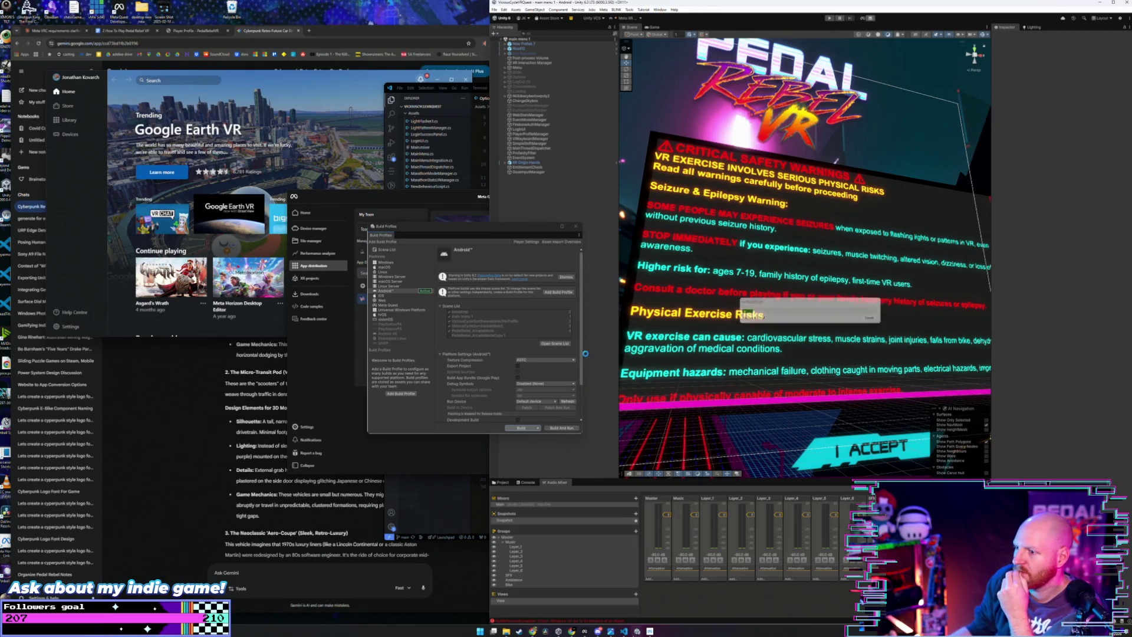
pyautogui.click(871, 323)
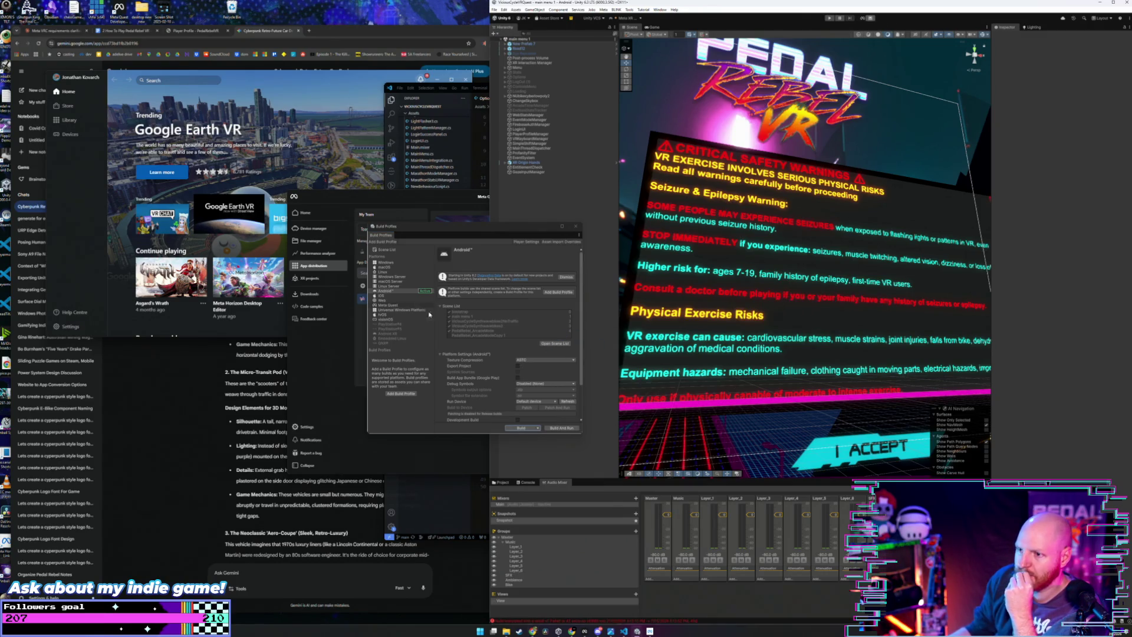
pyautogui.click(526, 242)
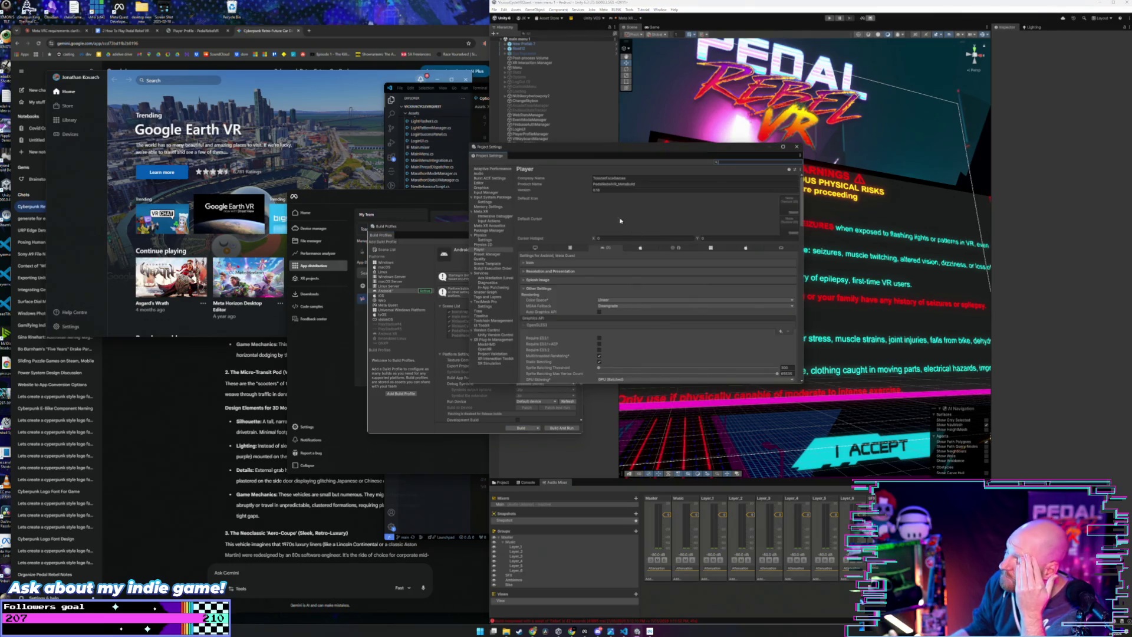
pyautogui.click(569, 289)
pyautogui.click(566, 297)
pyautogui.scroll(-1, 593, 324)
# Step: Enter the keystore password and the corrected key password, then close Project Settings
pyautogui.click(621, 308)
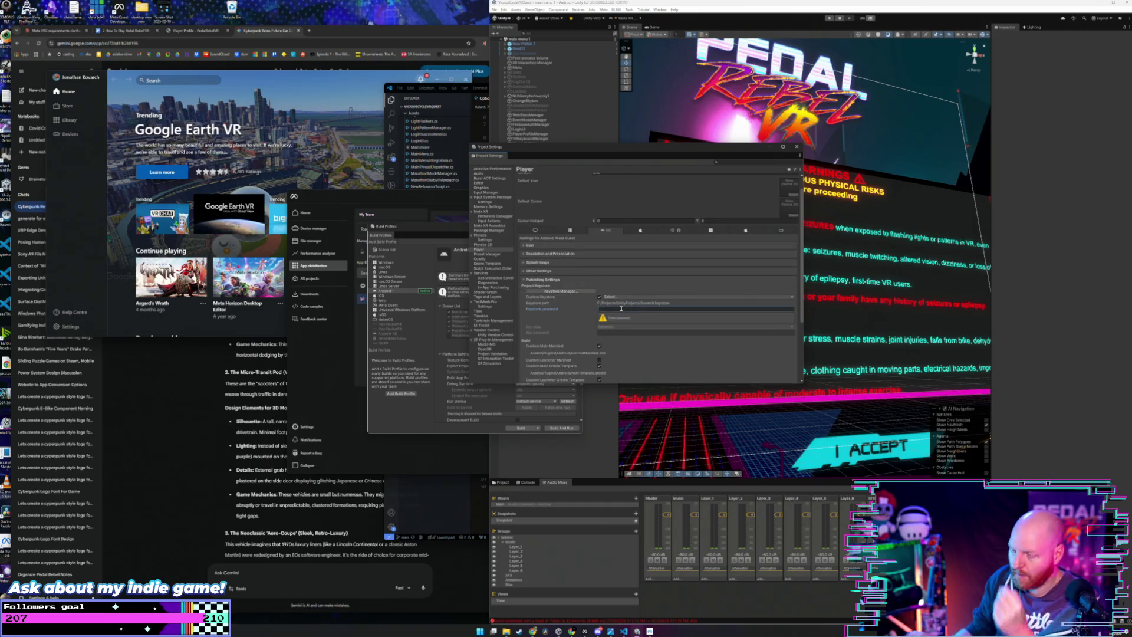
pyautogui.write('*********')
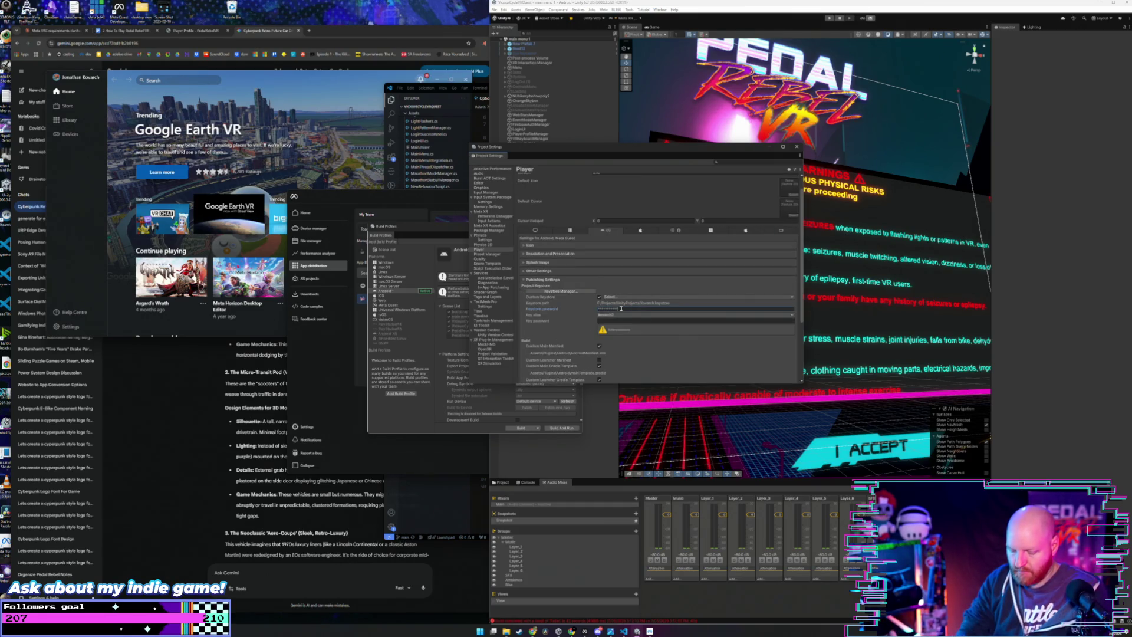
pyautogui.click(629, 321)
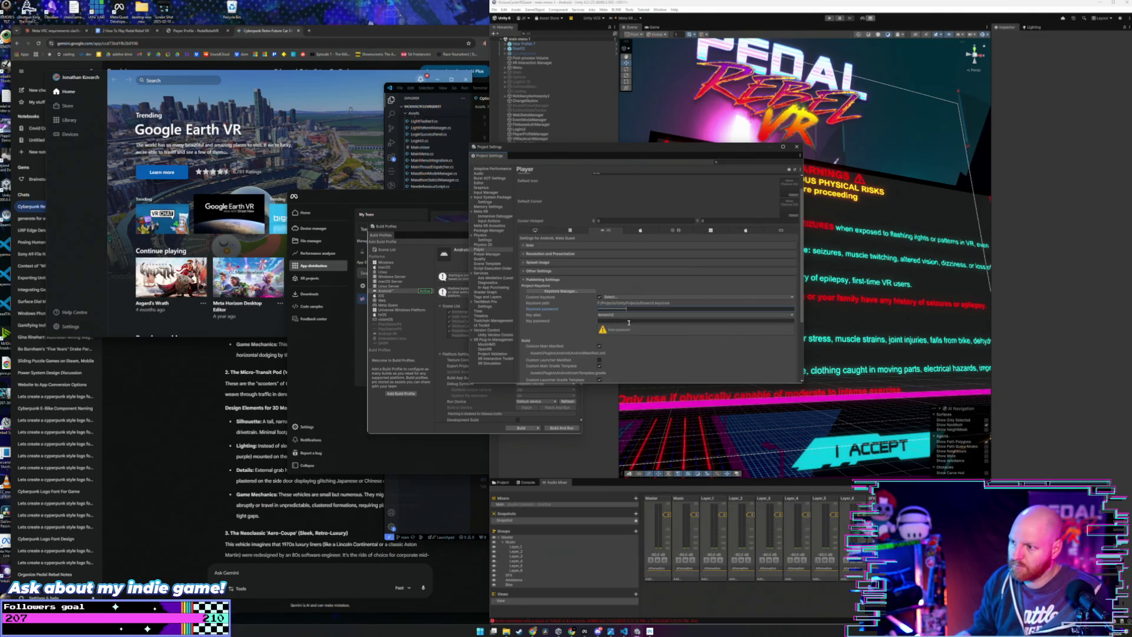
pyautogui.click(629, 321)
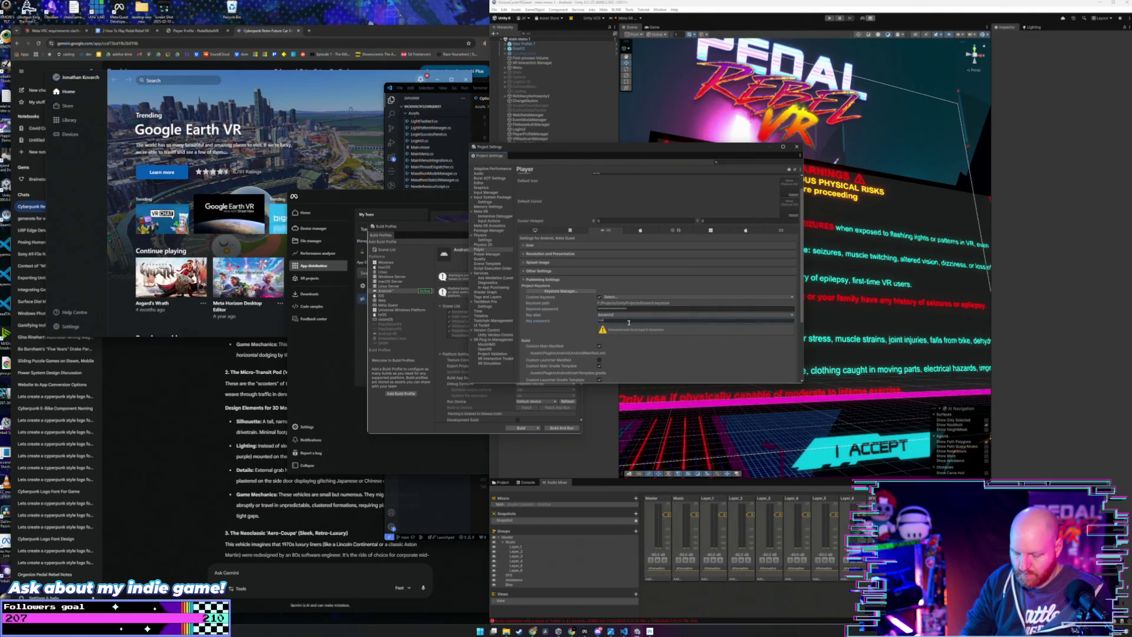
pyautogui.write('*****')
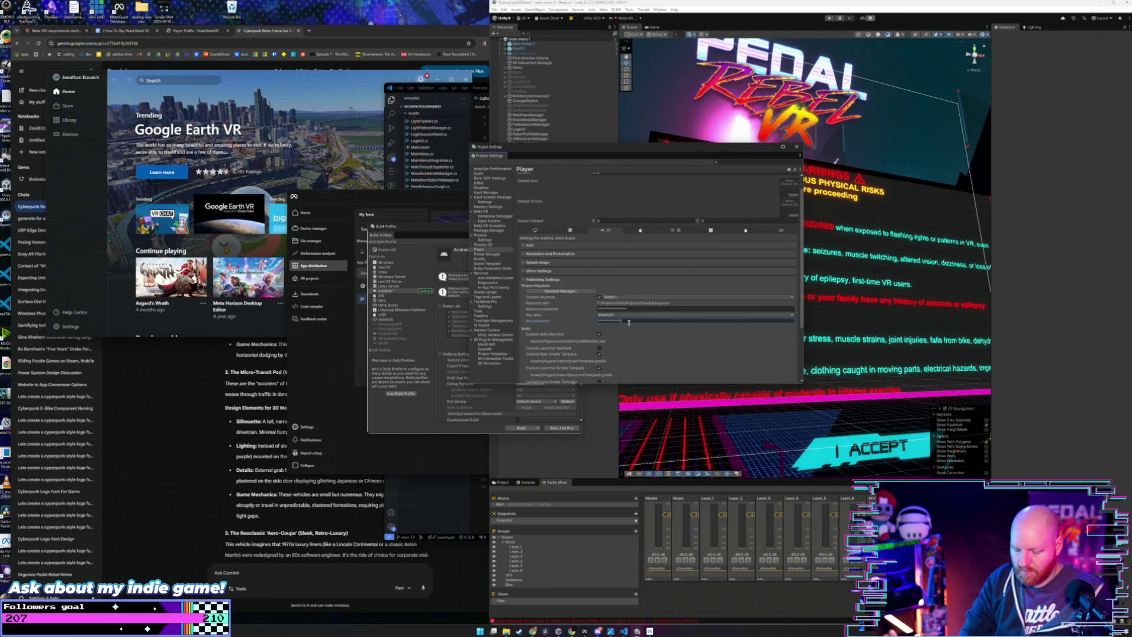
pyautogui.hotkey('ctrl', 'a')
pyautogui.press('BackSpace')
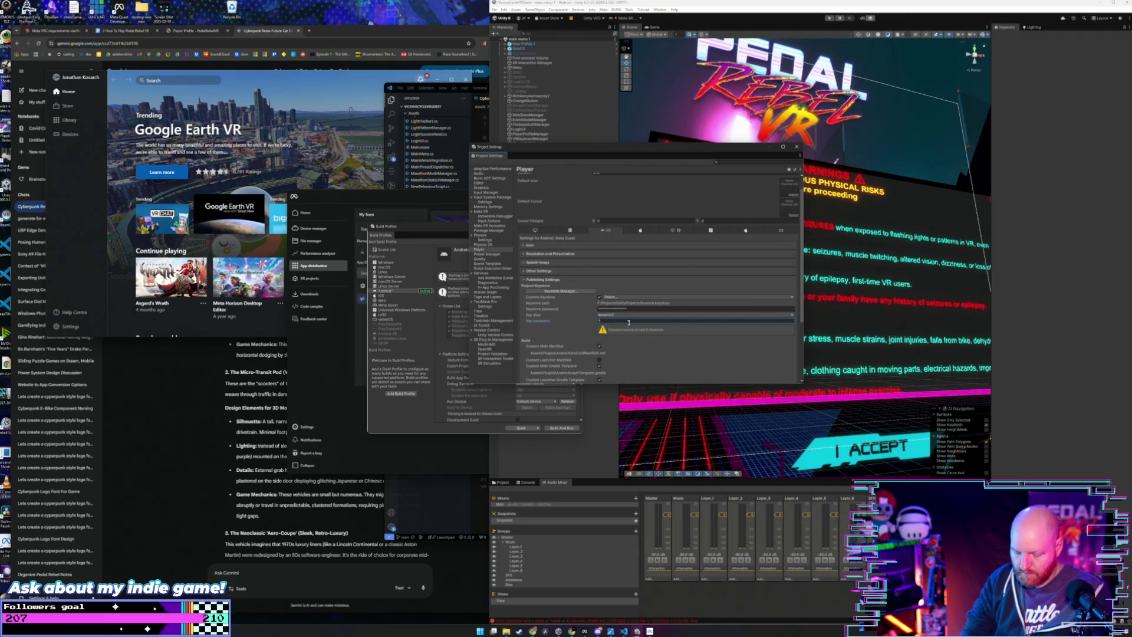
pyautogui.write('*******')
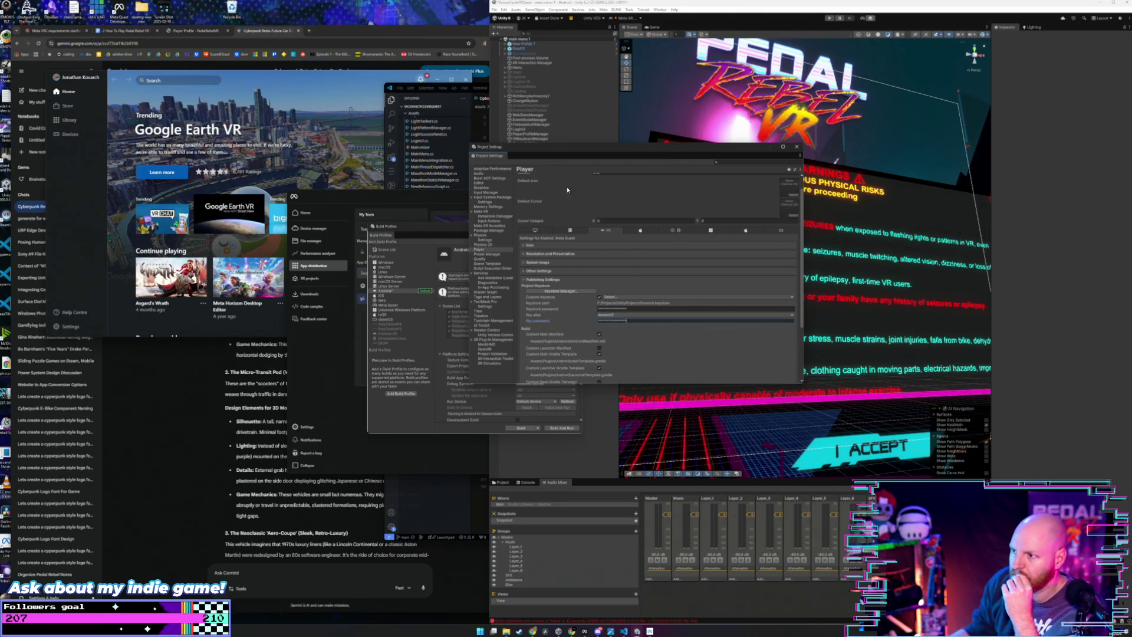
pyautogui.click(797, 147)
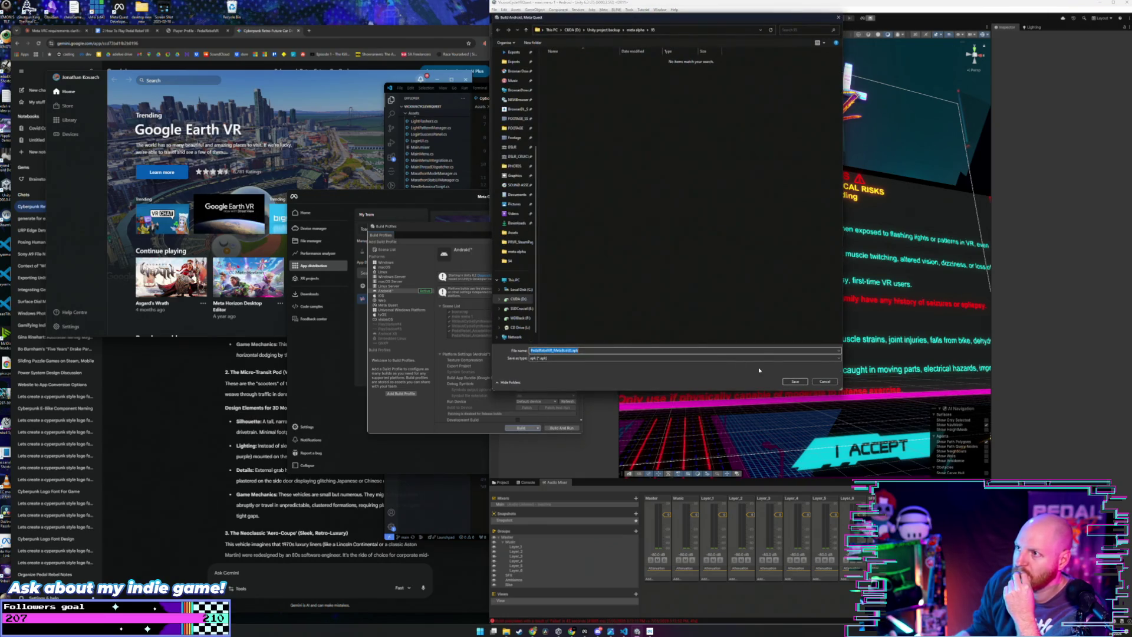
# Step: Save the APK in the Save As dialog so the Meta Quest build compiles
pyautogui.click(791, 382)
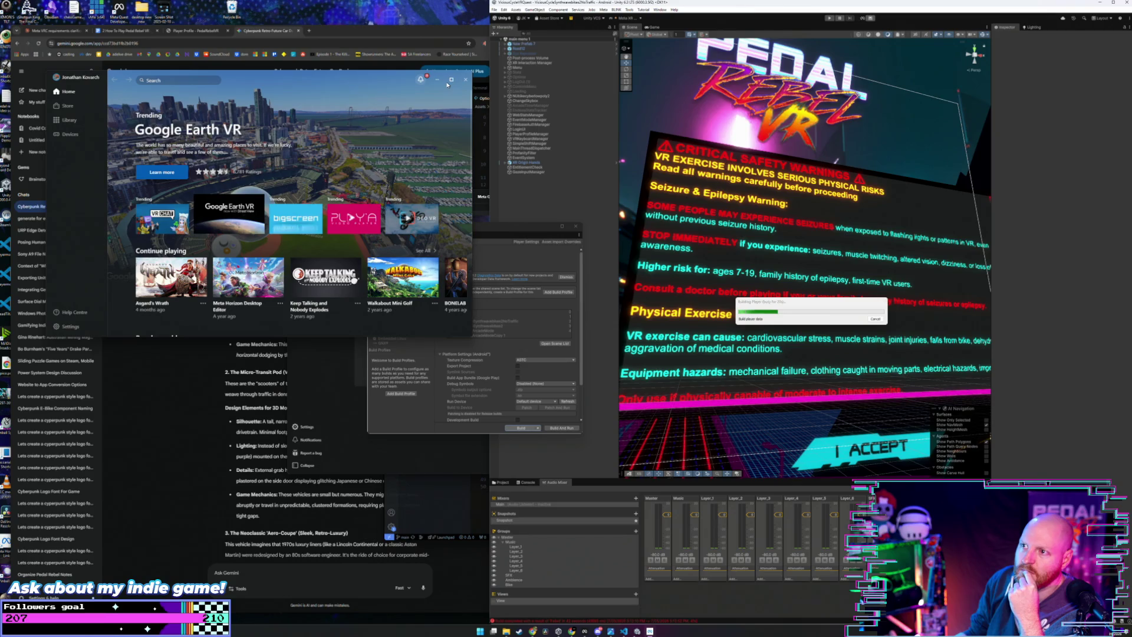
# Step: Close the Meta Horizon store window and move Meta Quest Developer Hub down and left
pyautogui.click(465, 79)
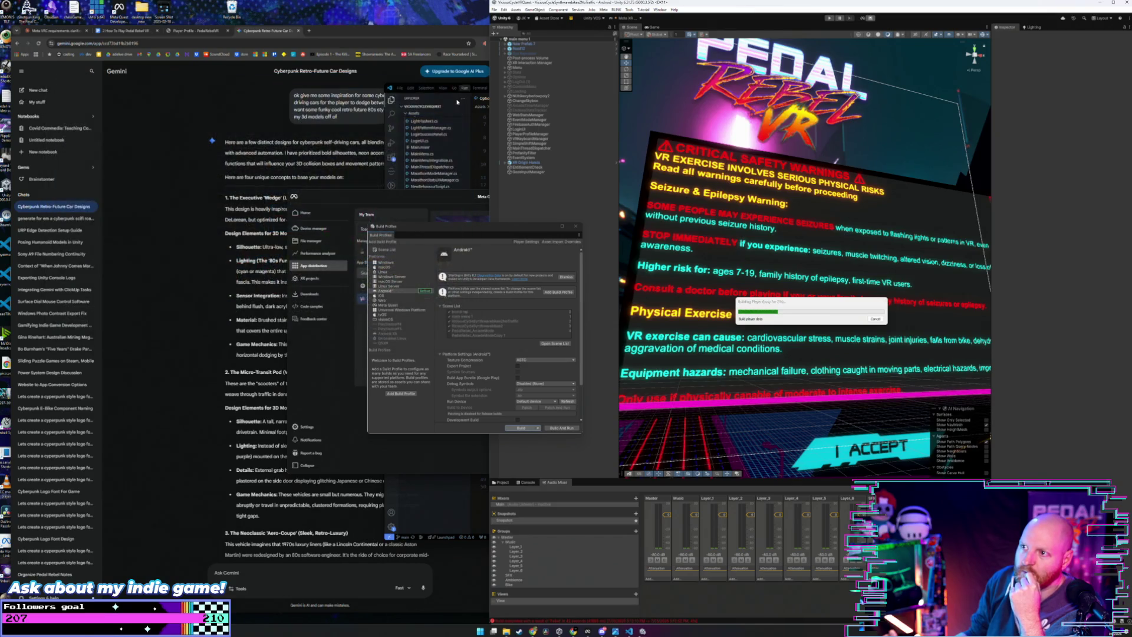
pyautogui.click(382, 176)
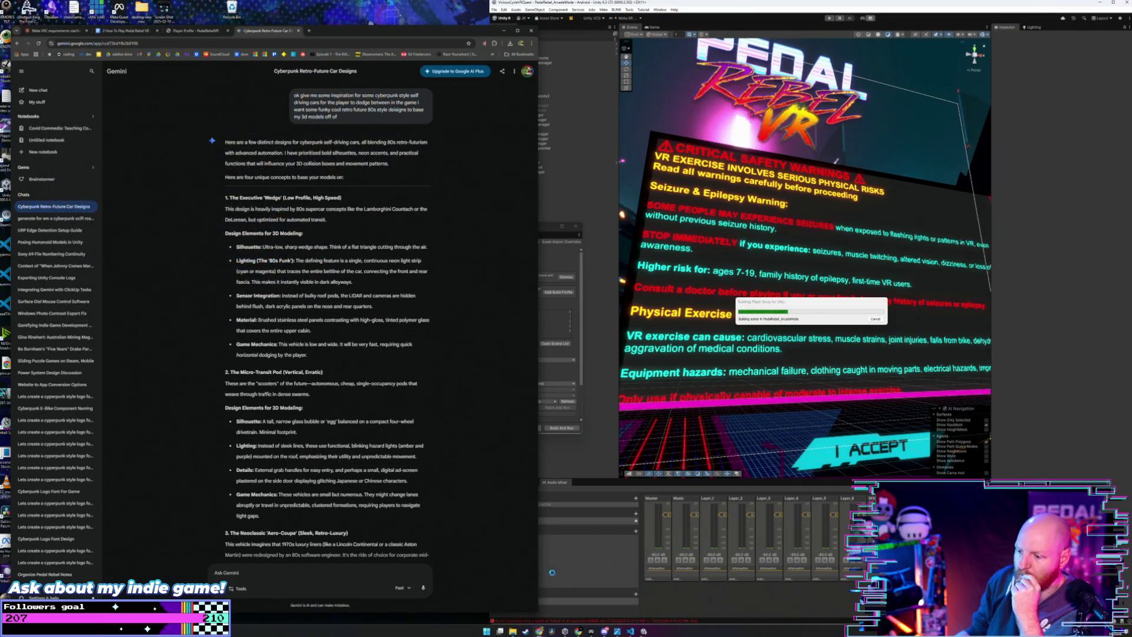
pyautogui.click(592, 632)
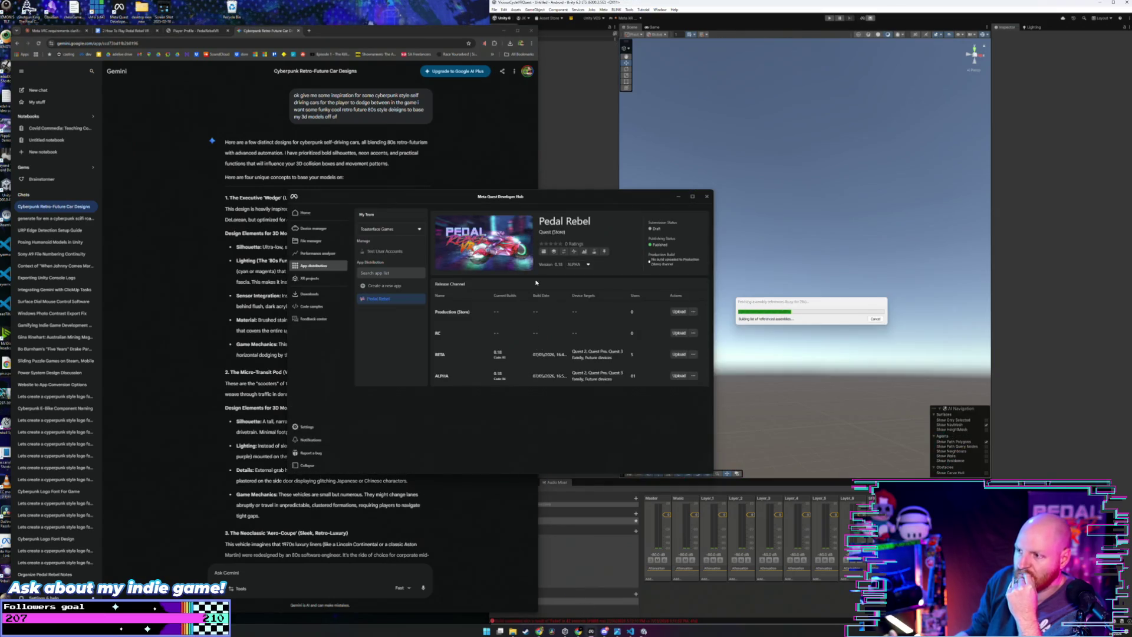
pyautogui.moveTo(638, 203); pyautogui.dragTo(575, 233)
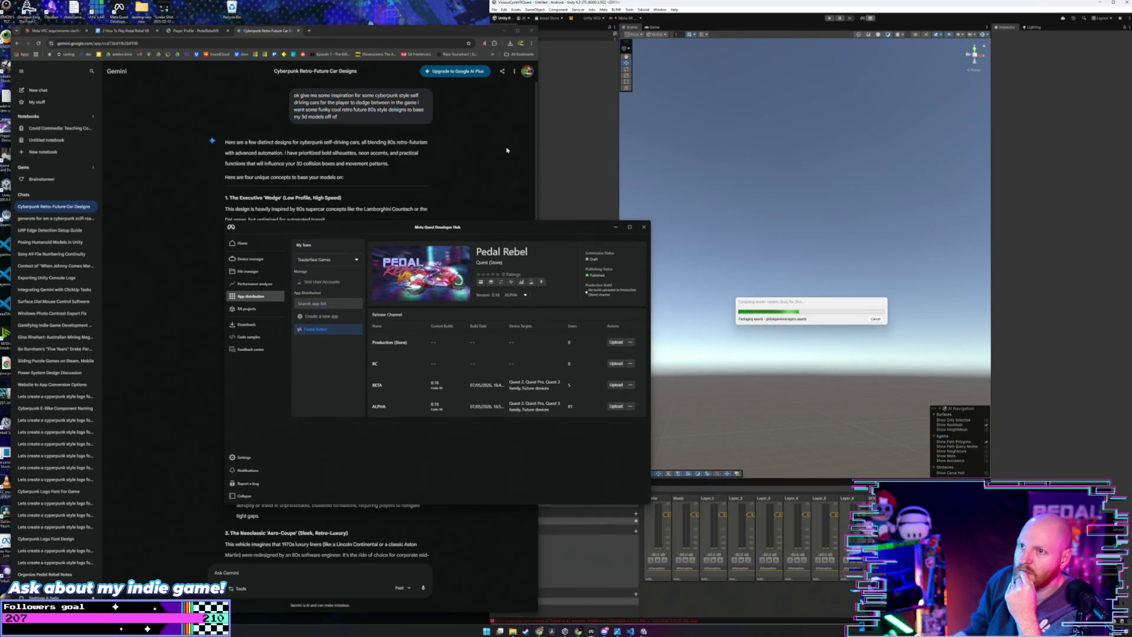
# Step: Review the car concepts in Gemini and type 'ok generate me an image of this'
pyautogui.click(302, 53)
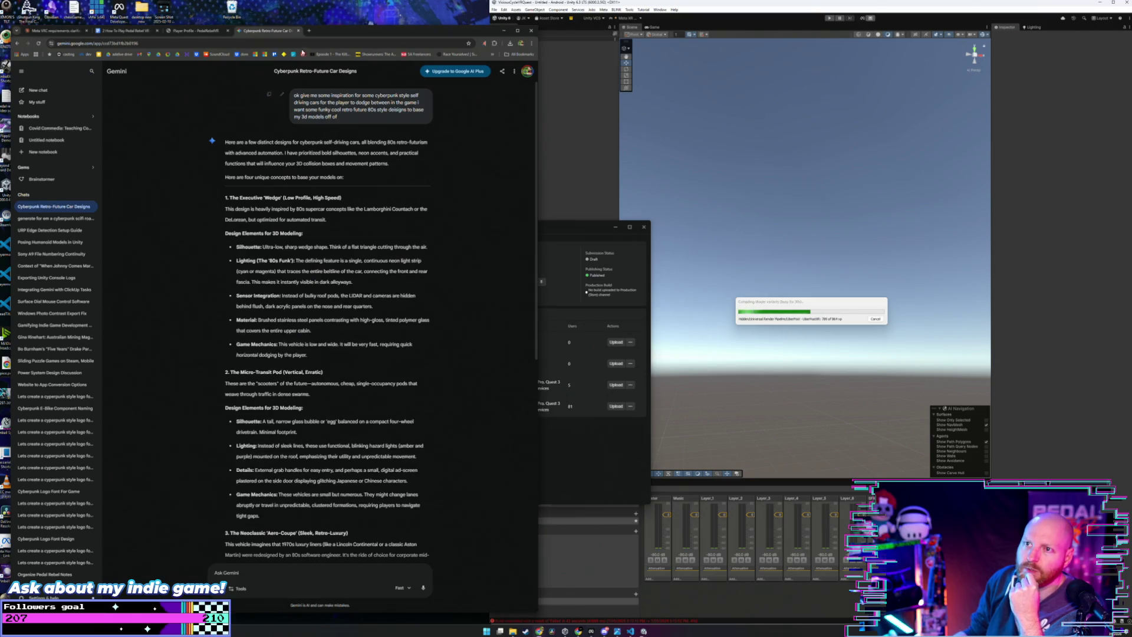
pyautogui.scroll(-5, 279, 272)
pyautogui.scroll(5, 283, 292)
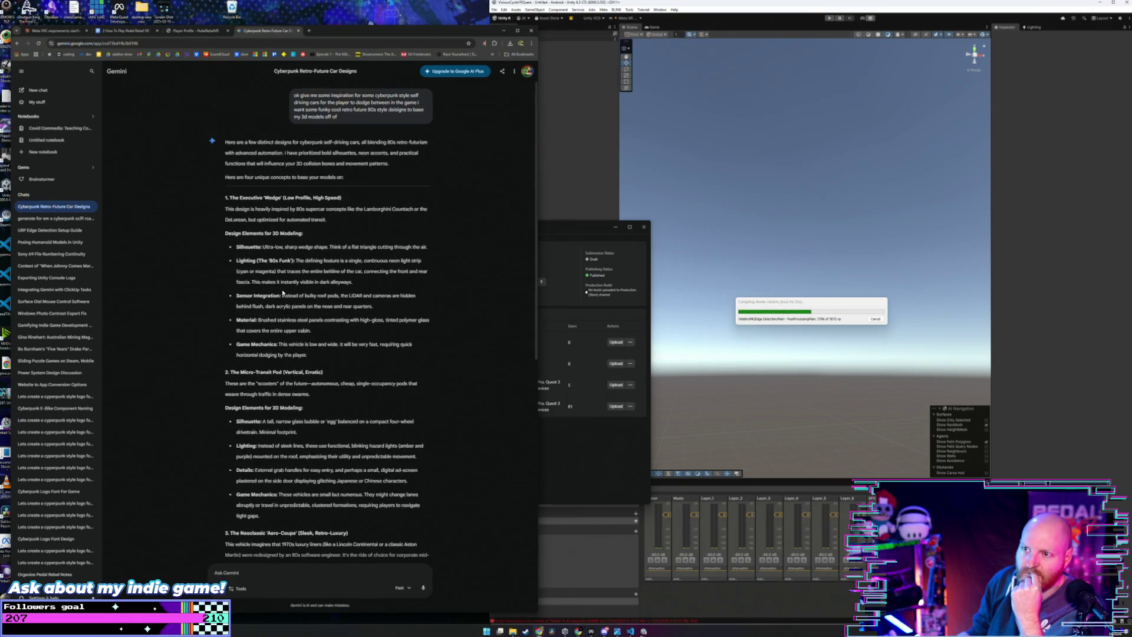
pyautogui.scroll(-5, 279, 293)
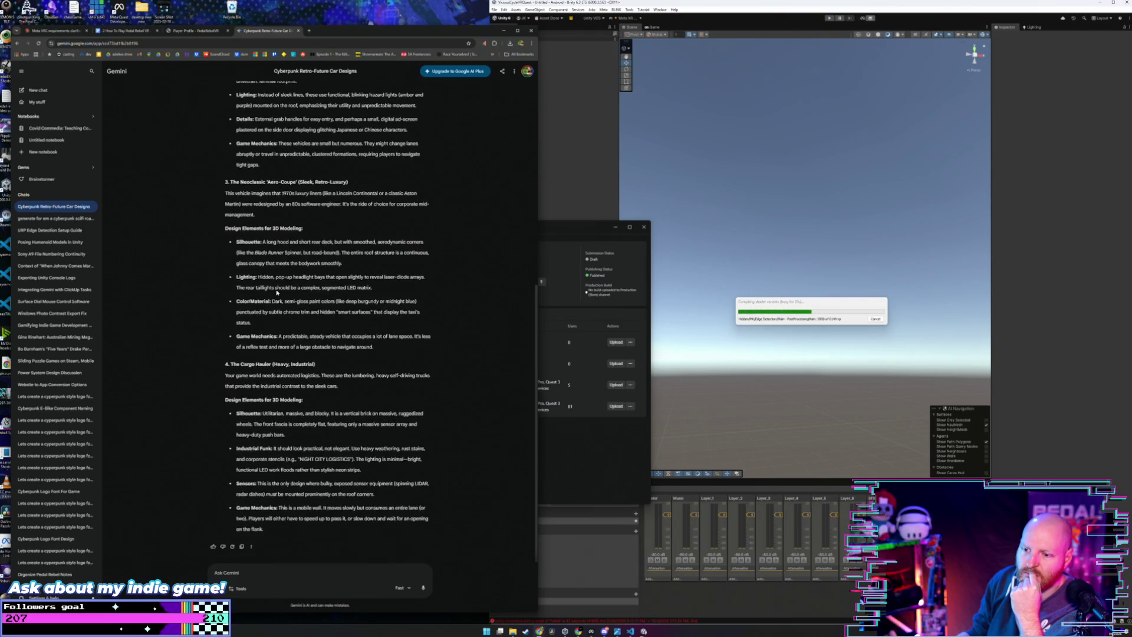
pyautogui.scroll(5, 275, 518)
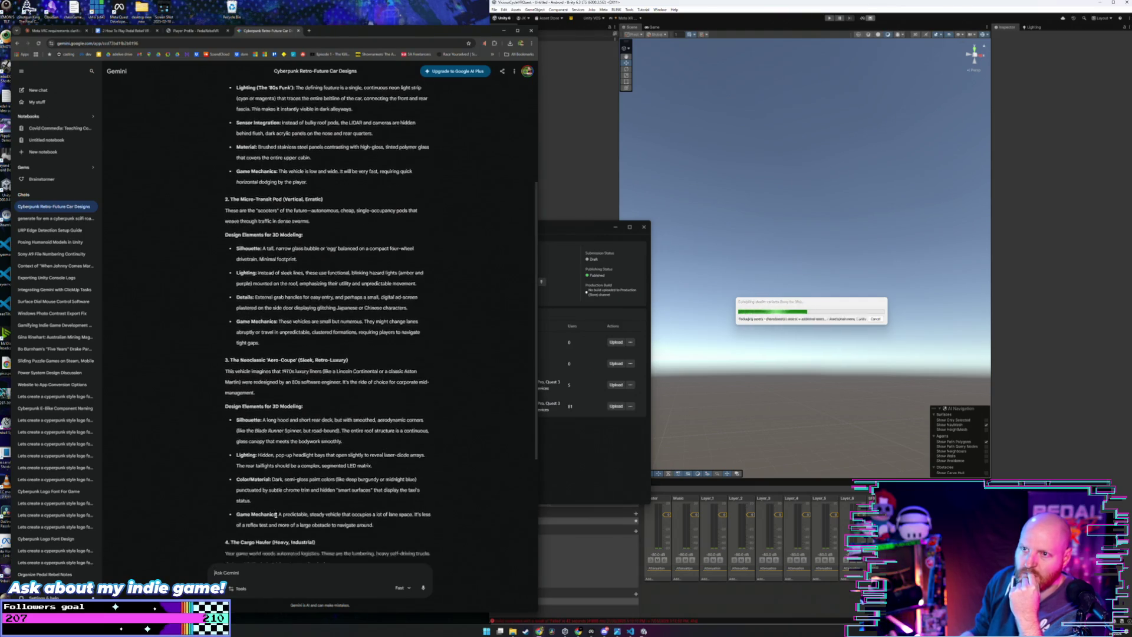
pyautogui.scroll(-5, 276, 518)
pyautogui.click(263, 570)
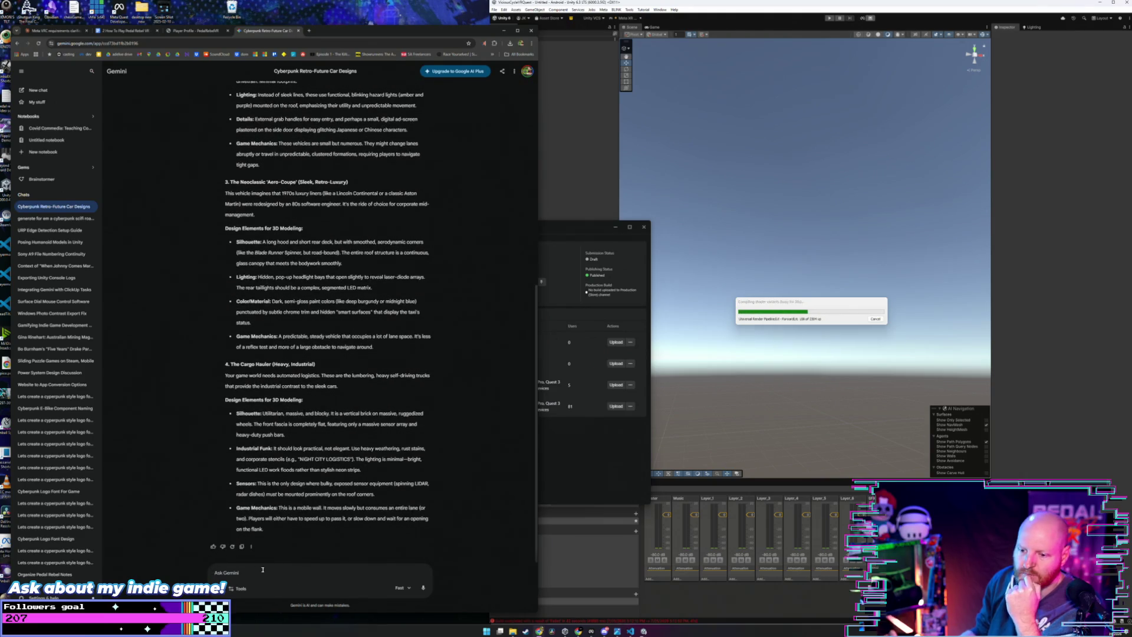
pyautogui.write('ok generate me an image')
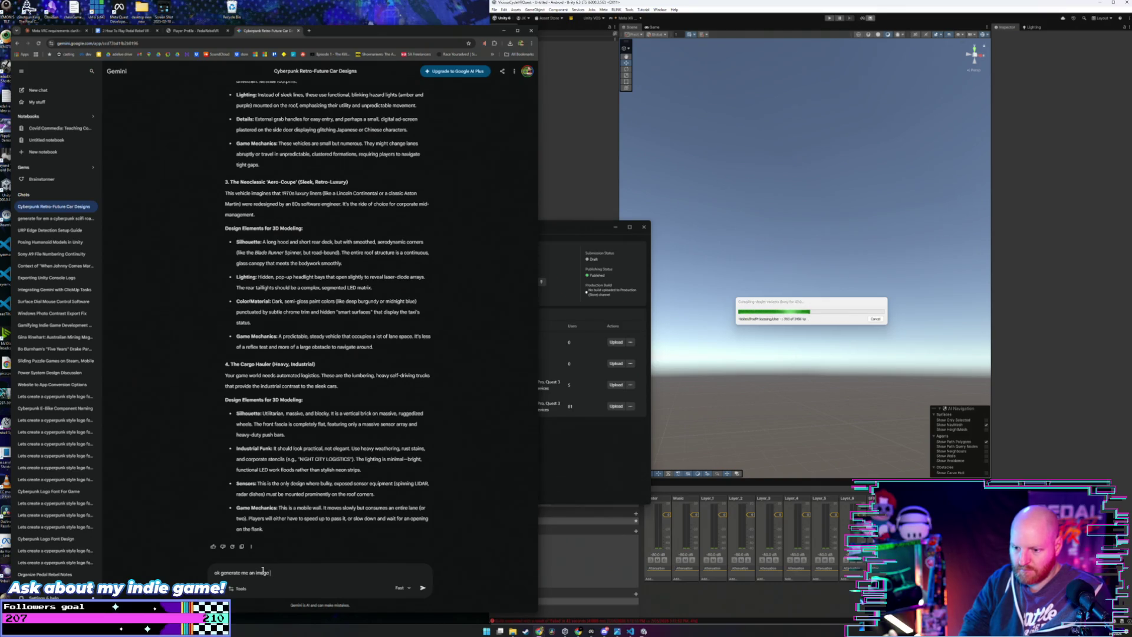
pyautogui.write(' of this design')
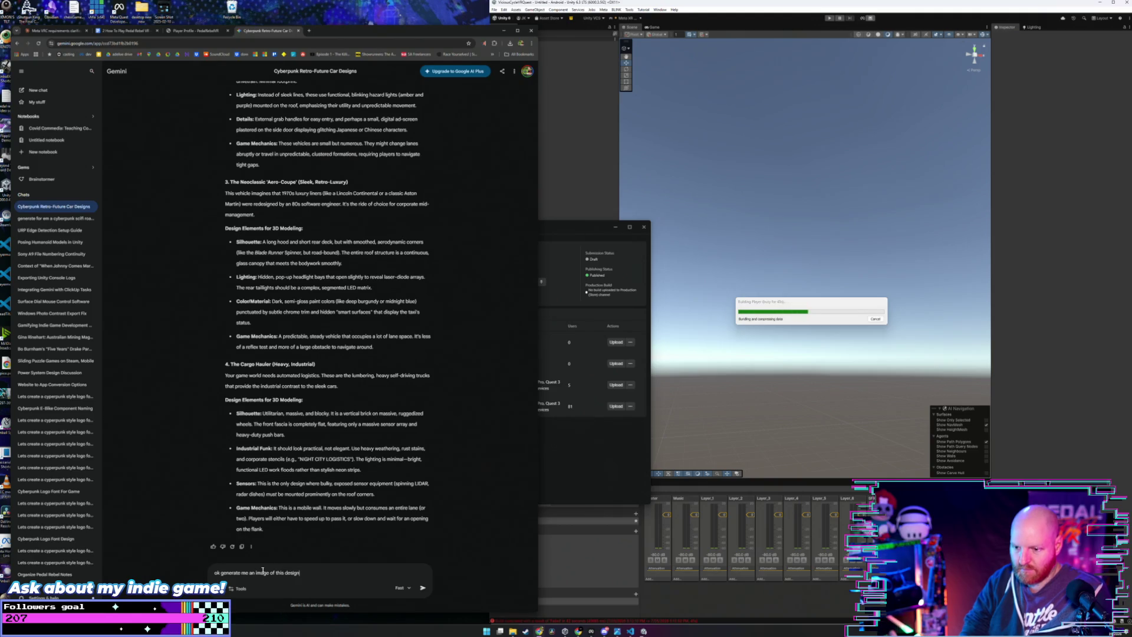
# Step: Send the image request and download the neon-street cyberpunk car image at full size
pyautogui.press('Return')
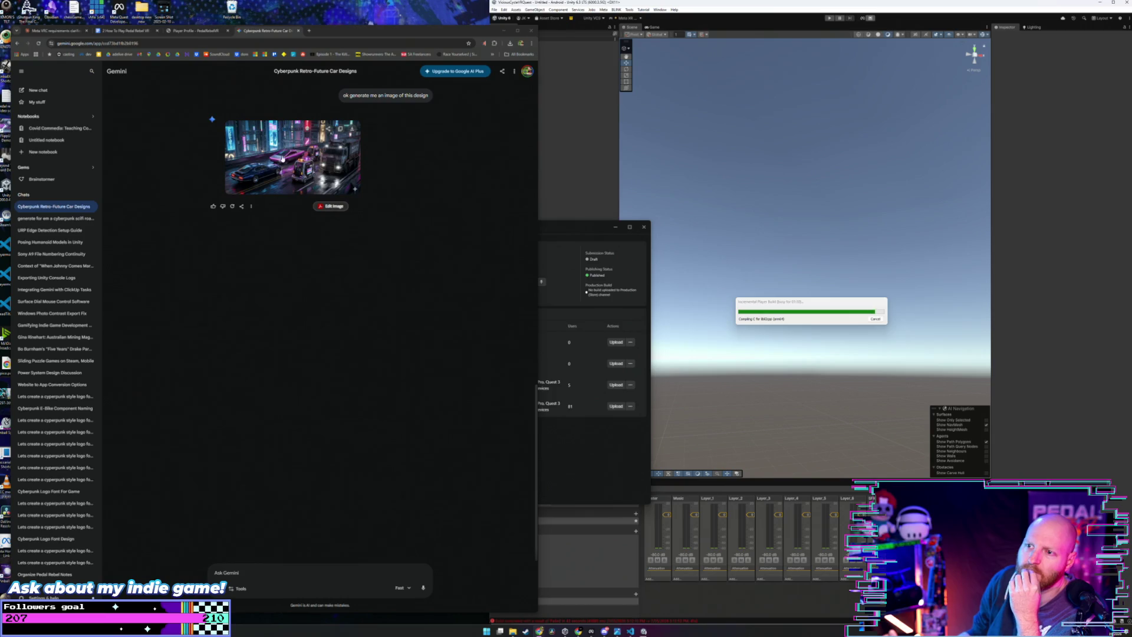
pyautogui.click(337, 187)
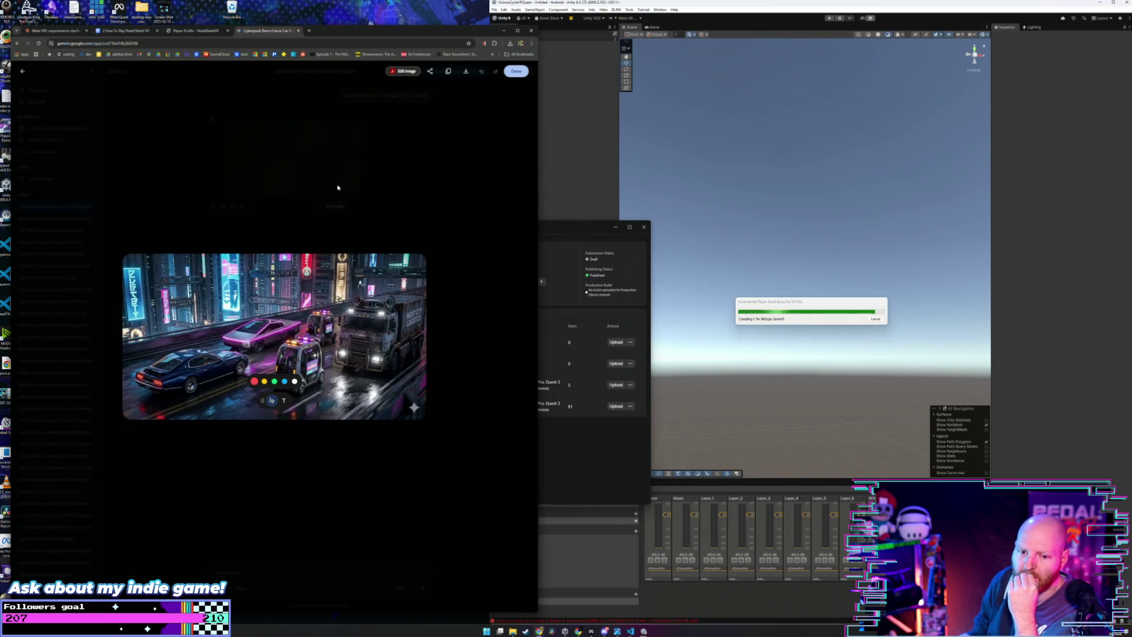
pyautogui.click(465, 71)
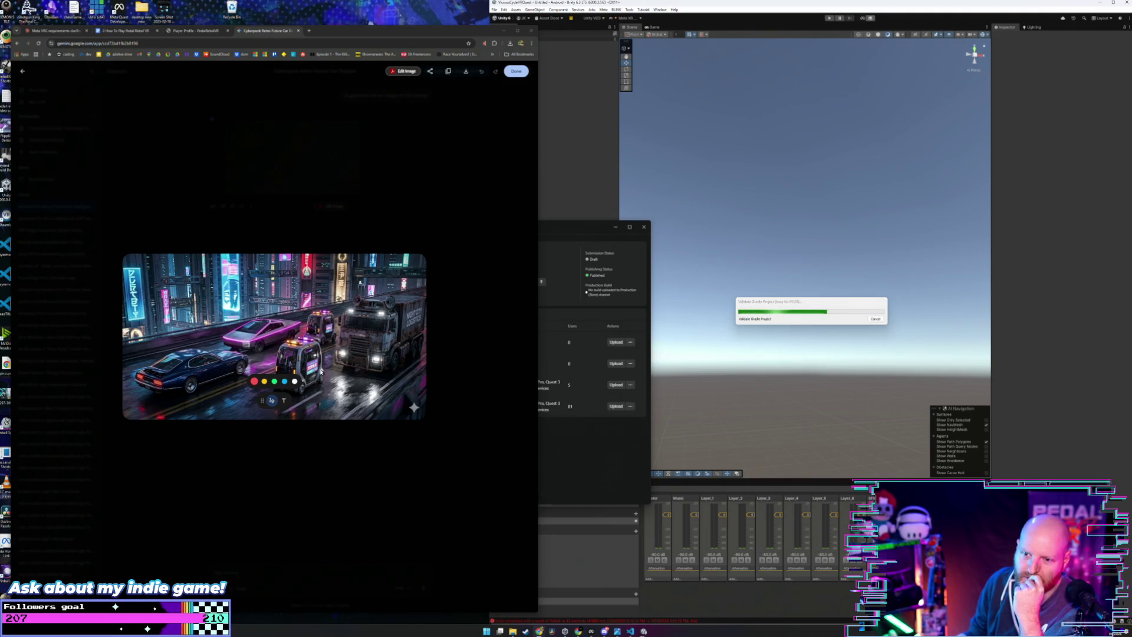
pyautogui.click(456, 369)
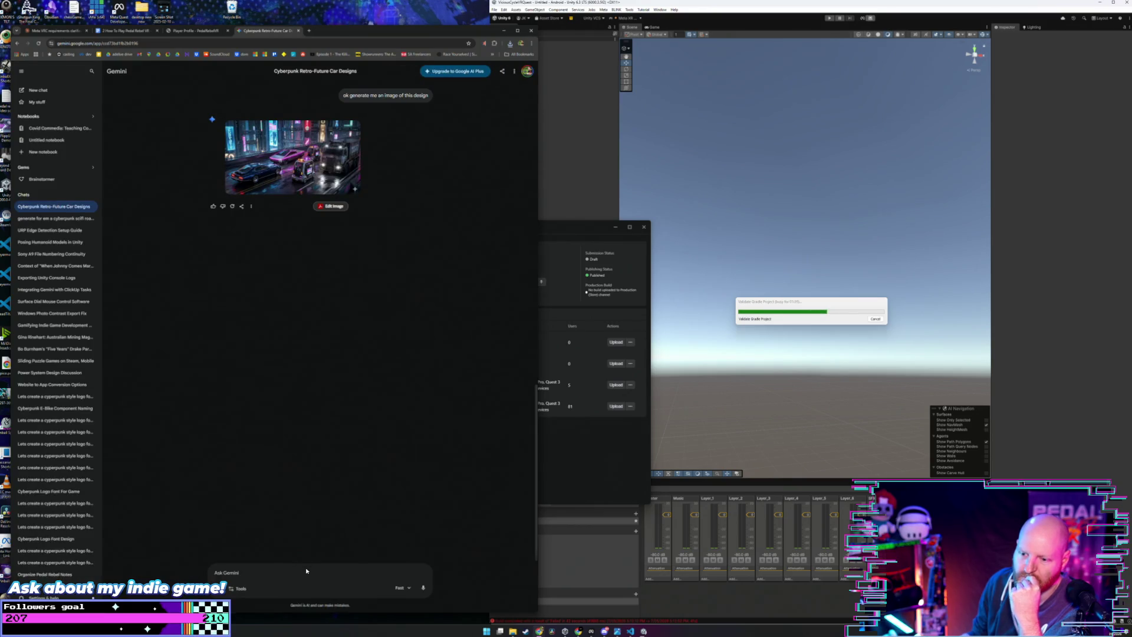
# Step: Ask Gemini for different car designs in an anime videogame style, then move Developer Hub up-right
pyautogui.write('thats v')
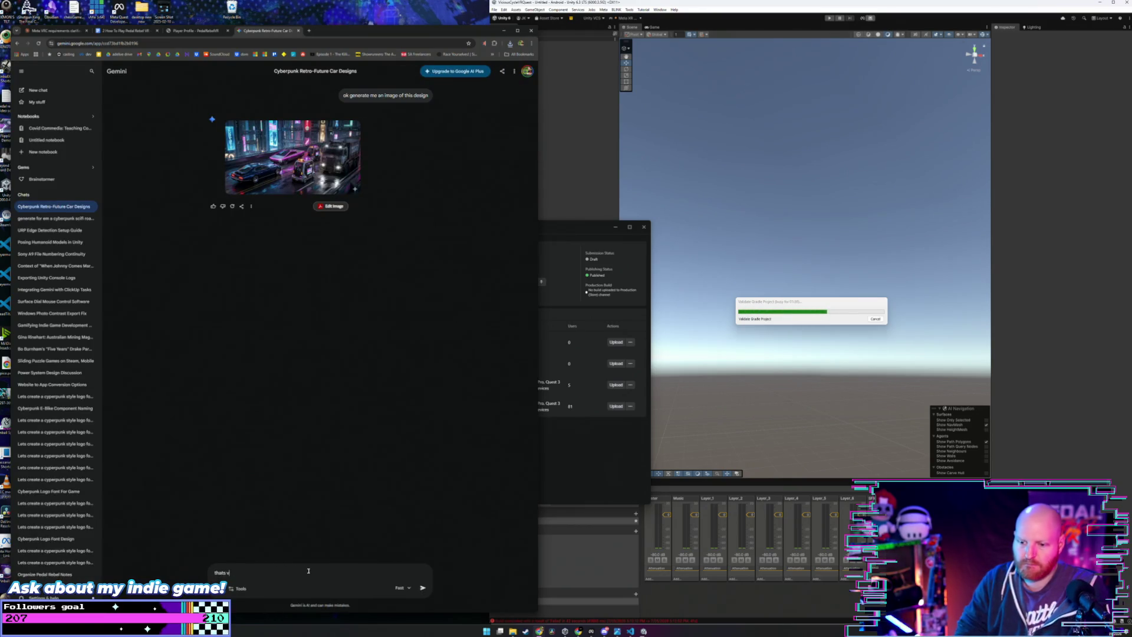
pyautogui.press('BackSpace')
pyautogui.write('cool now show me some di')
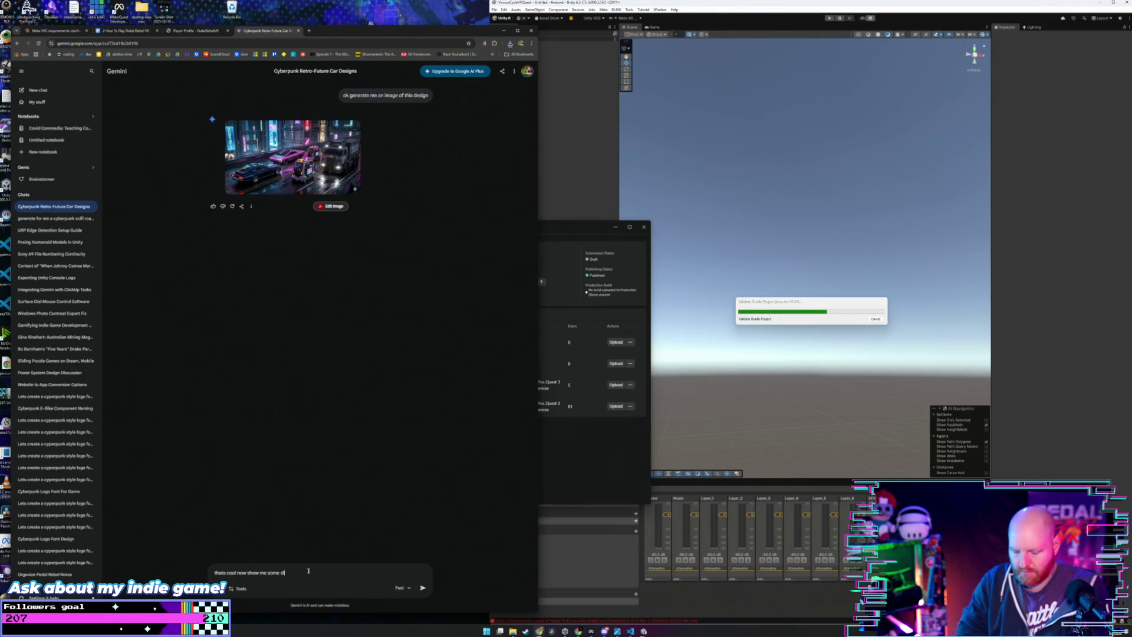
pyautogui.write('fferent ')
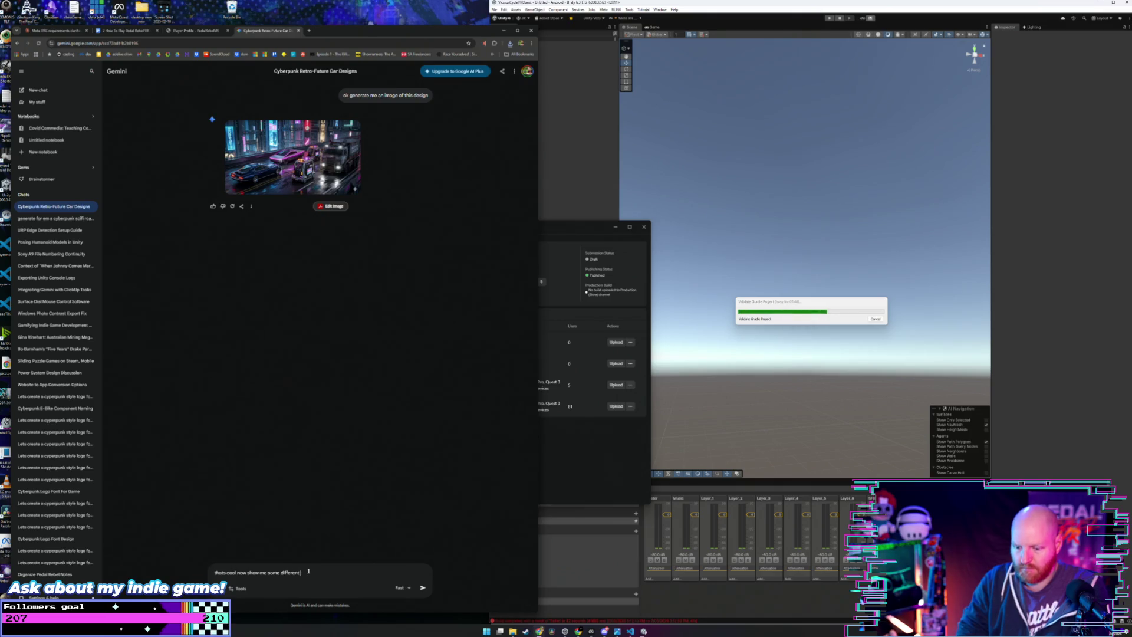
pyautogui.write('designs in a more anime')
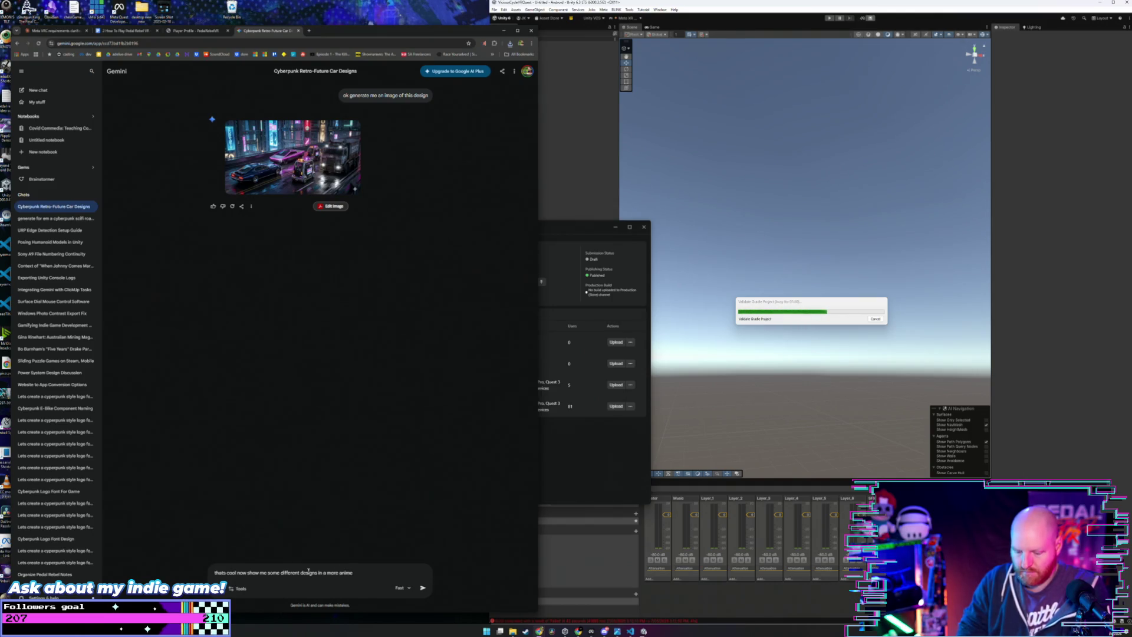
pyautogui.write(' videogame ')
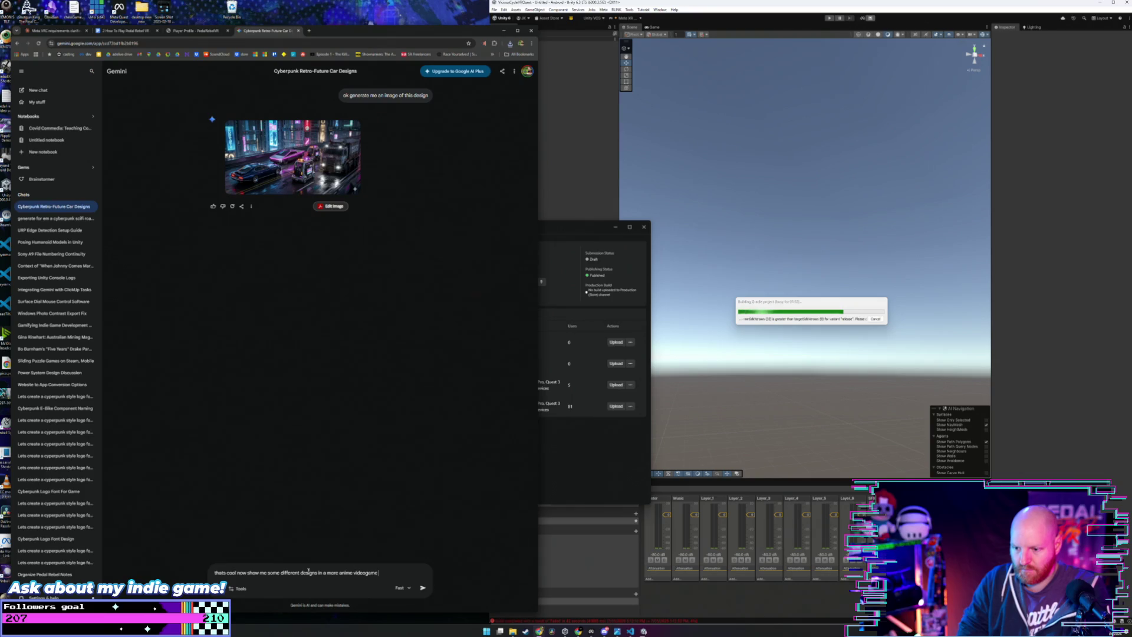
pyautogui.write('style')
pyautogui.press('Return')
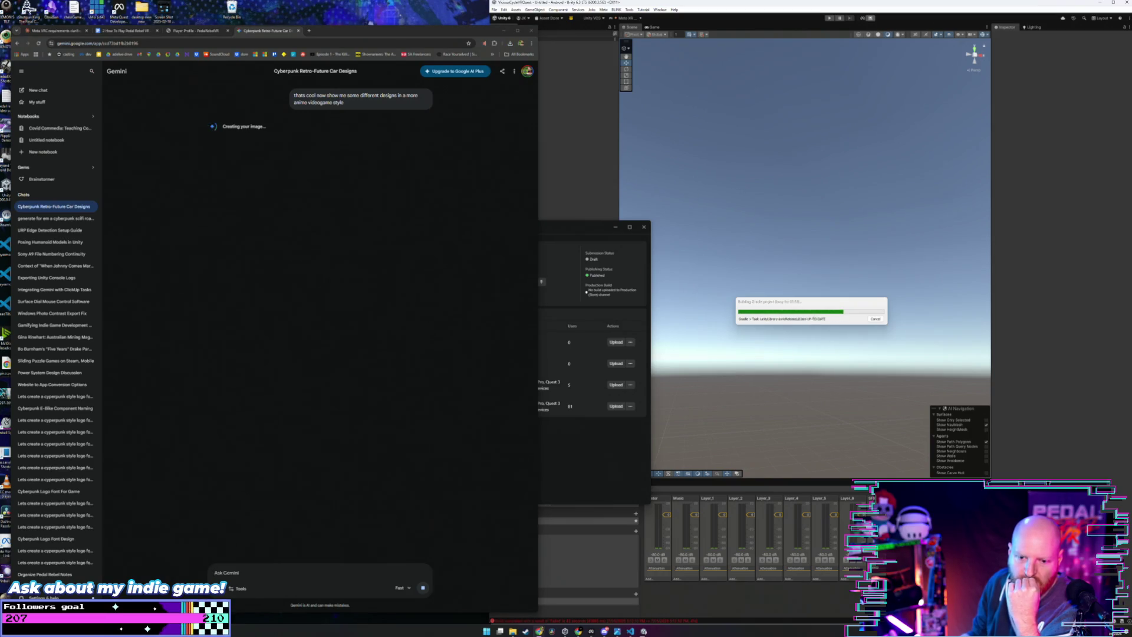
pyautogui.click(591, 230)
pyautogui.moveTo(592, 231); pyautogui.dragTo(623, 161)
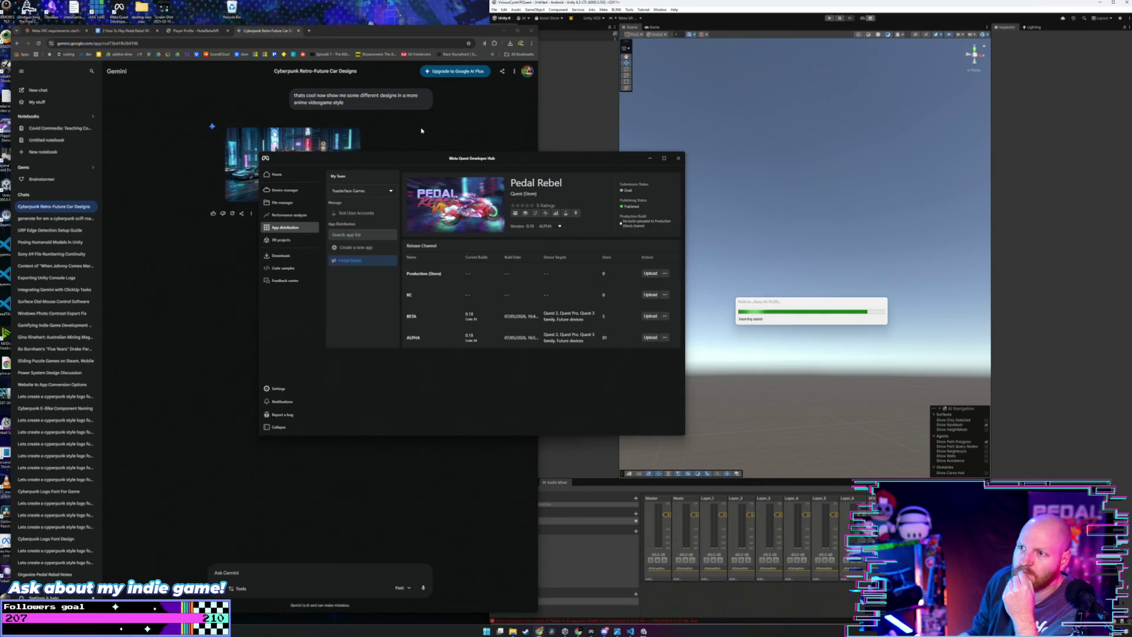
# Step: Download the new anime-style car image at full size from Gemini
pyautogui.click(369, 152)
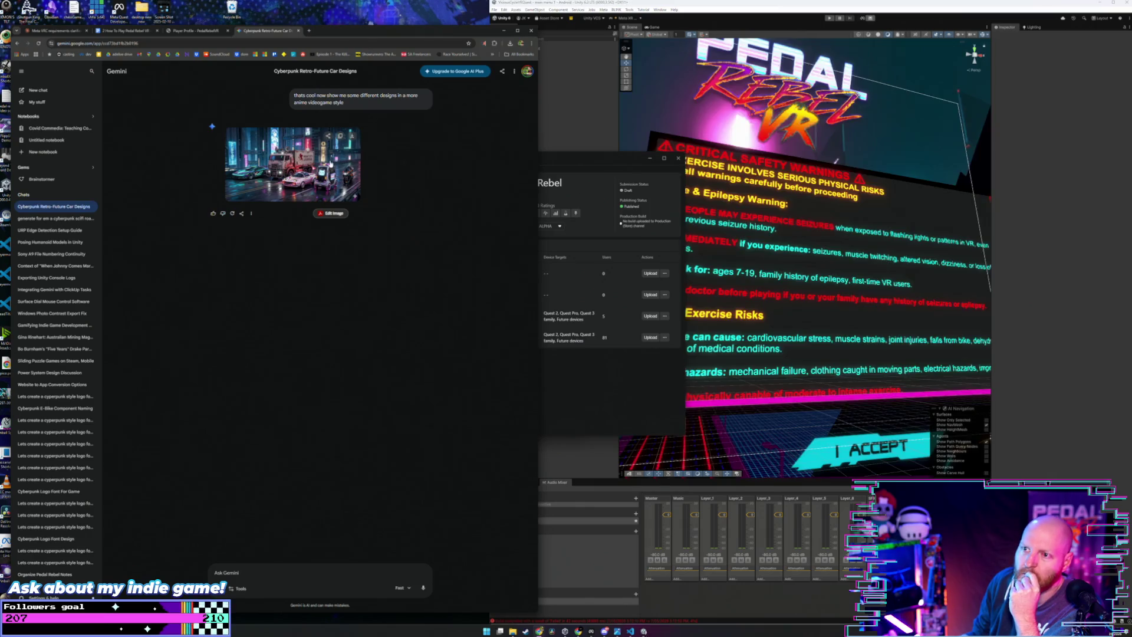
pyautogui.click(334, 164)
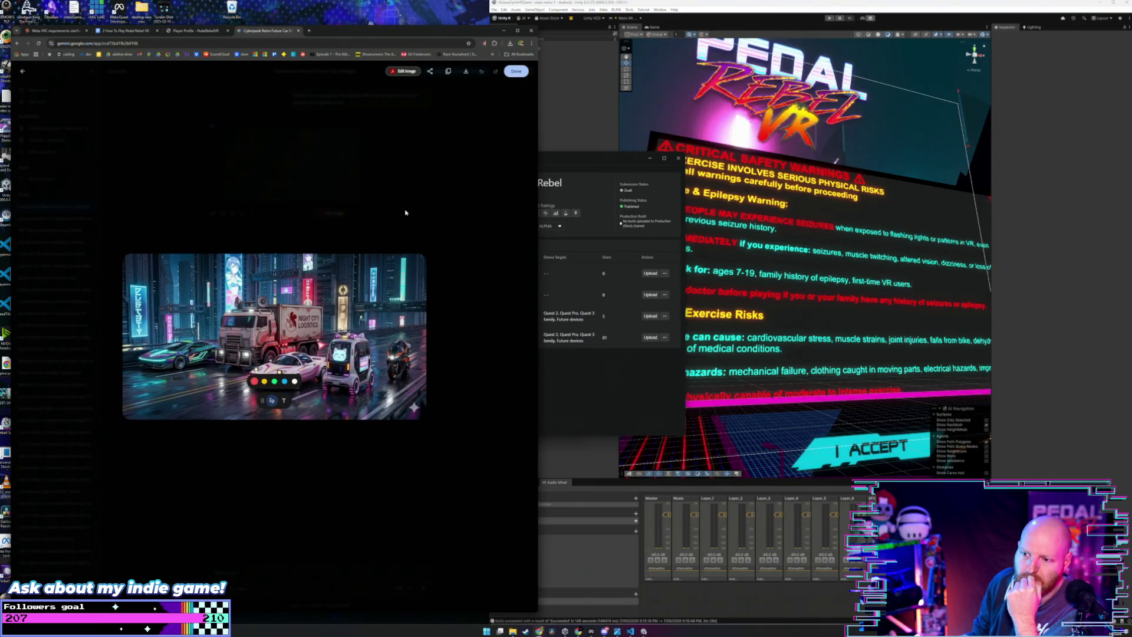
pyautogui.click(466, 71)
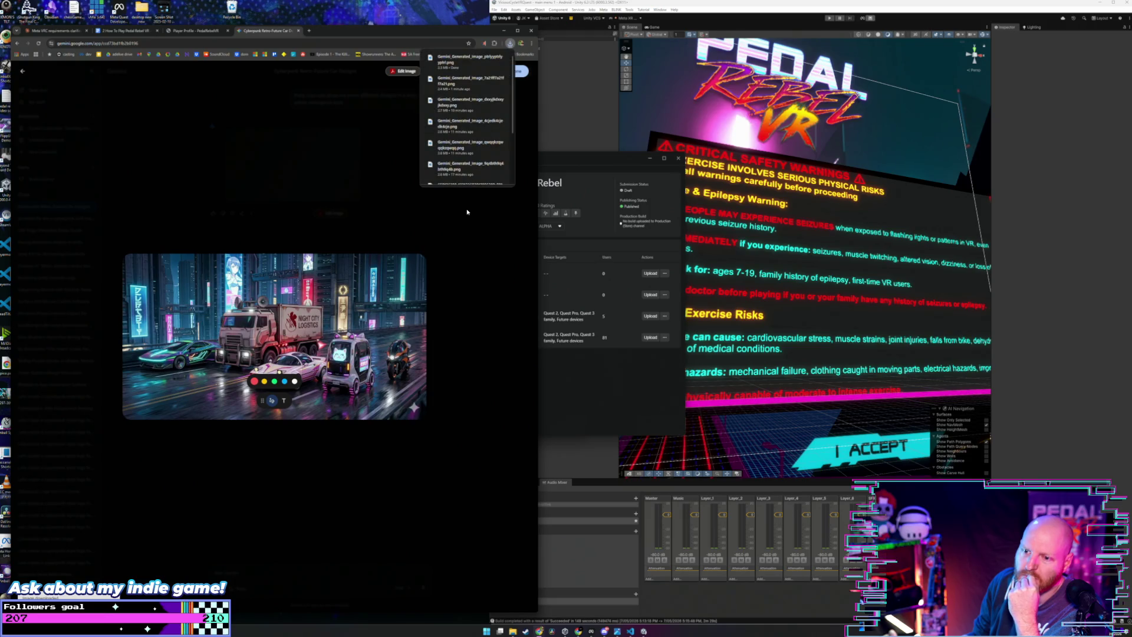
pyautogui.click(467, 212)
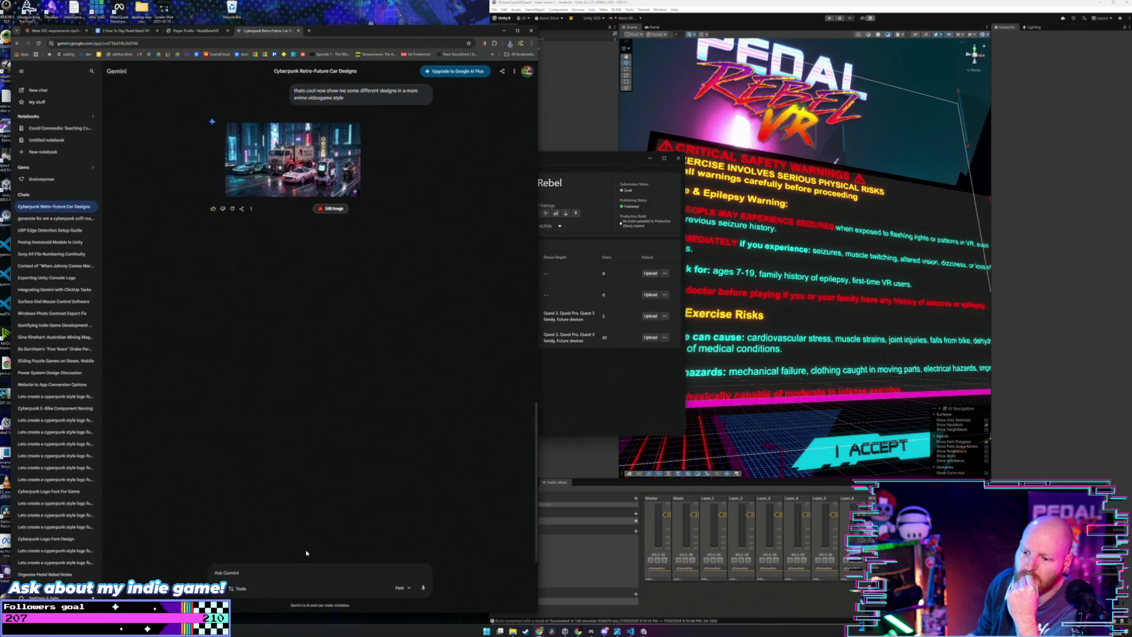
# Step: Start a new Create image chat with the cyberpunk self-driving car inspiration prompt
pyautogui.scroll(3, 370, 266)
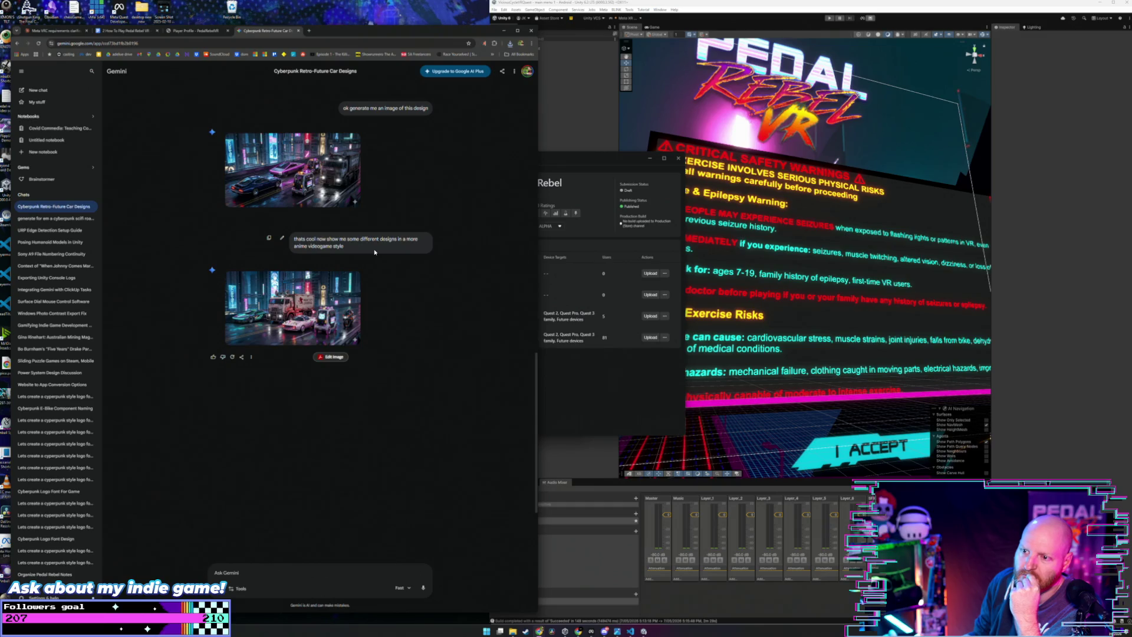
pyautogui.scroll(3, 360, 203)
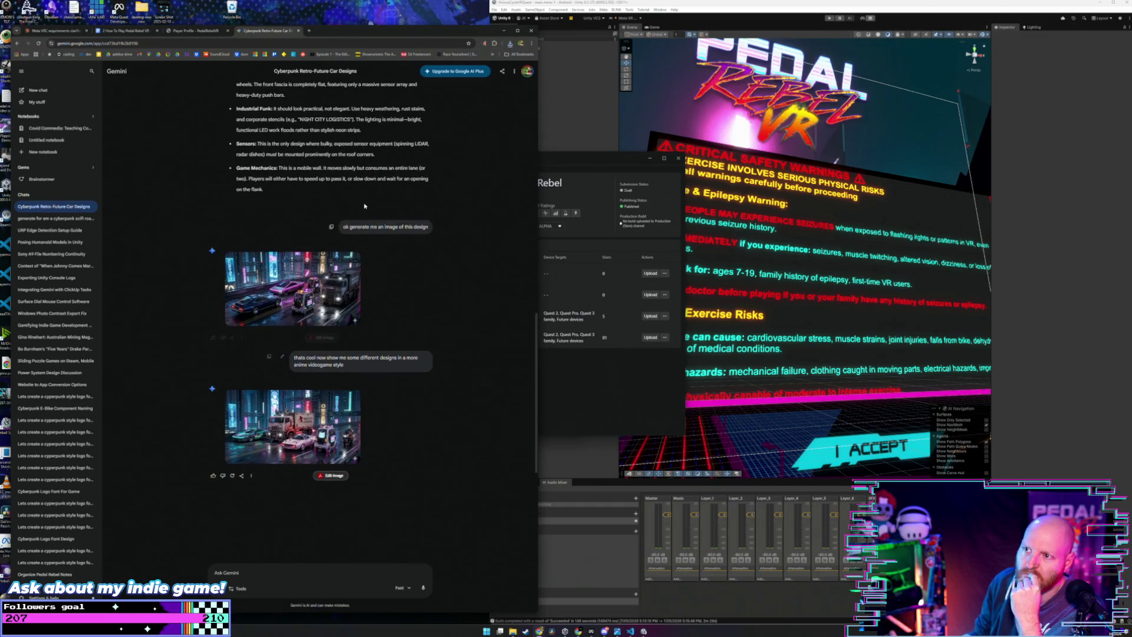
pyautogui.scroll(10, 358, 200)
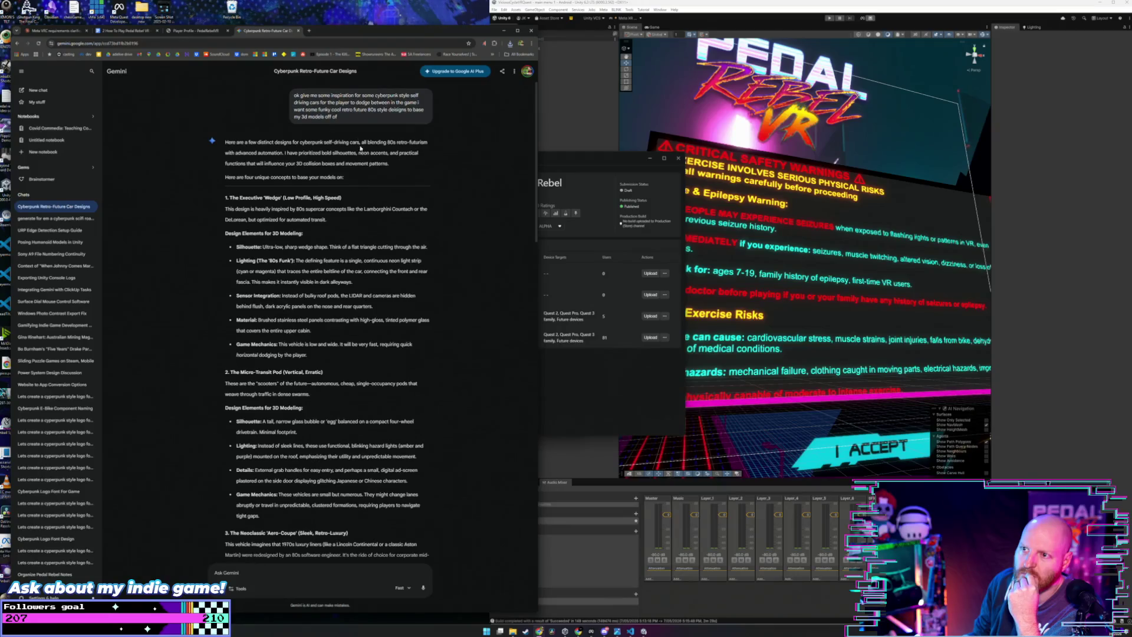
pyautogui.moveTo(350, 118); pyautogui.dragTo(293, 98)
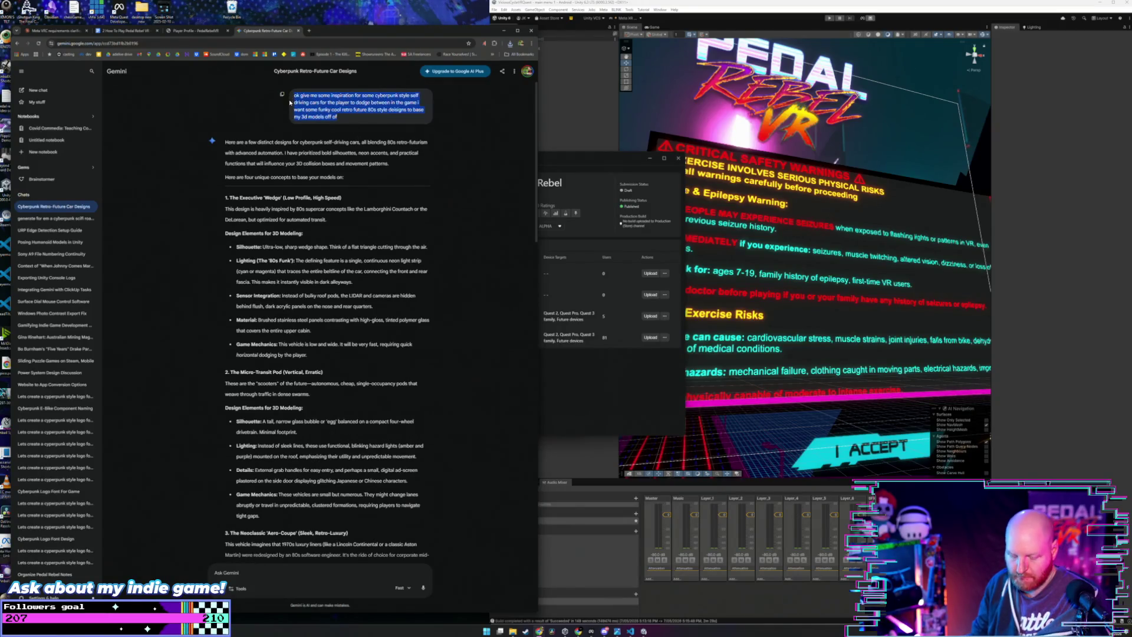
pyautogui.click(38, 90)
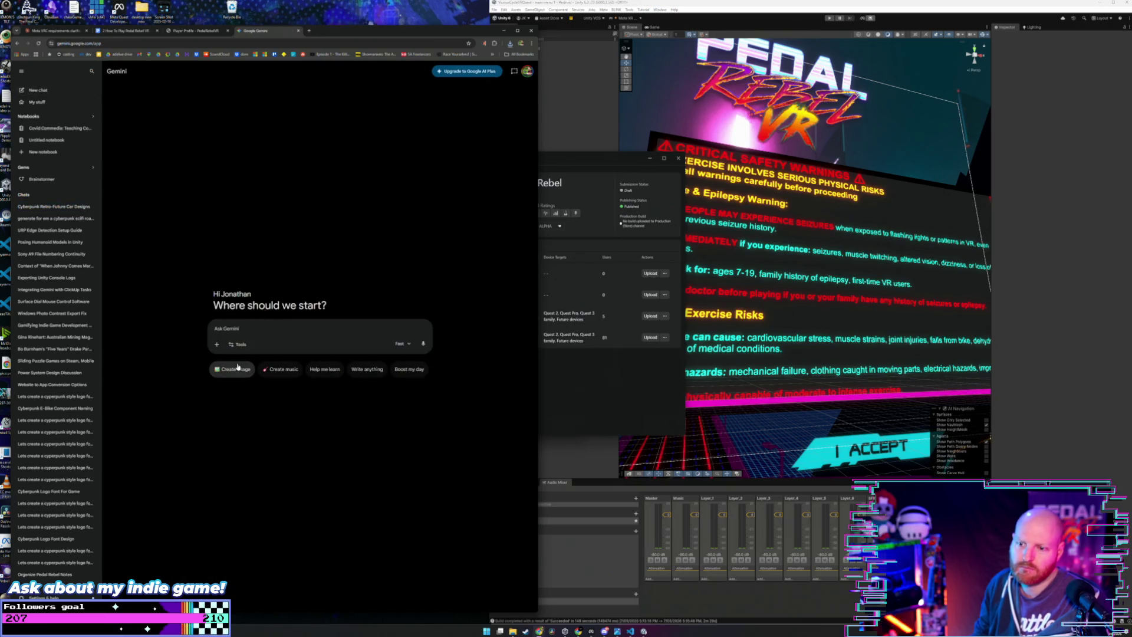
pyautogui.click(235, 369)
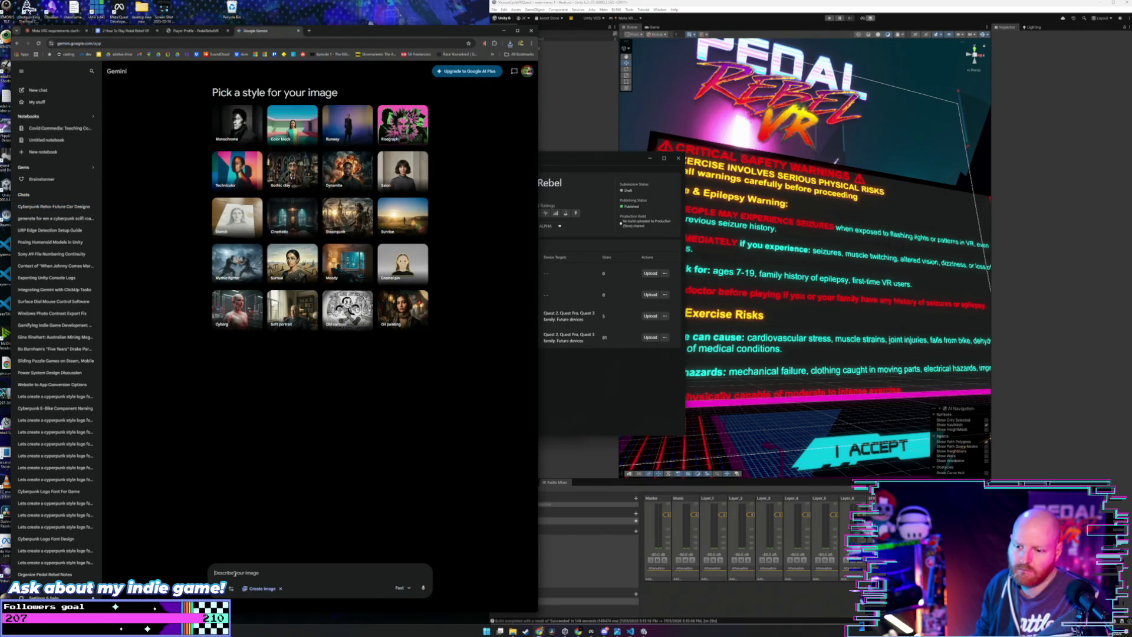
pyautogui.write('ok give me some inspiration for some cyberpunk style self driving cars for the player to dodge between in the game i want some funky cool retro future 80s style deisigns to base my 3d models off of')
pyautogui.click(345, 565)
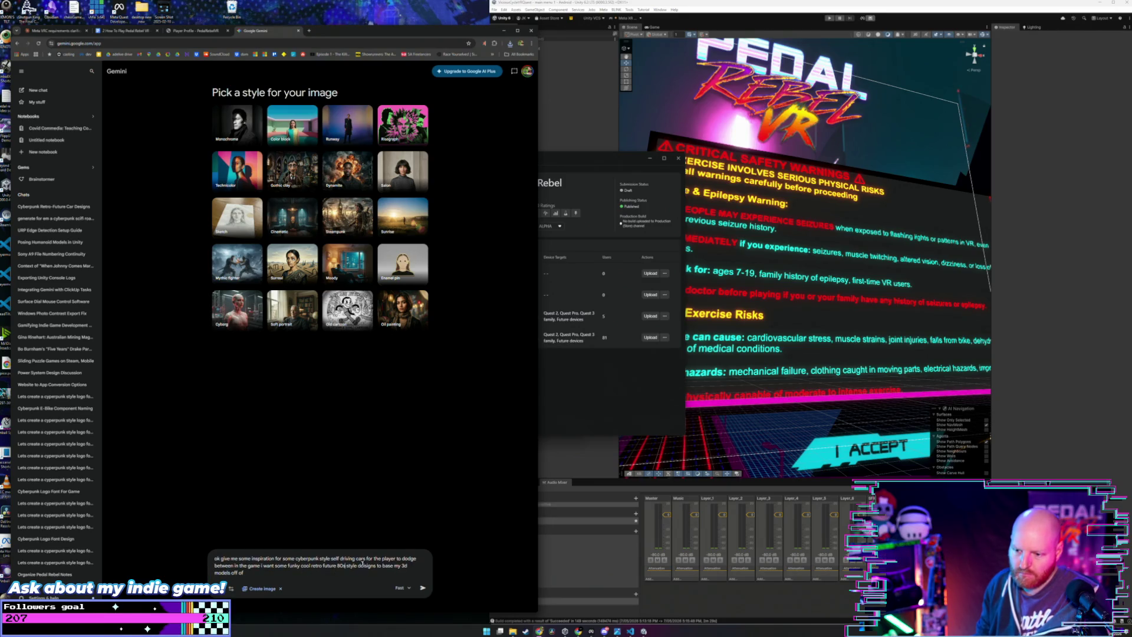
# Step: Add 'anime' after 80s, submit the car image prompt, and bring Developer Hub forward
pyautogui.write('anime')
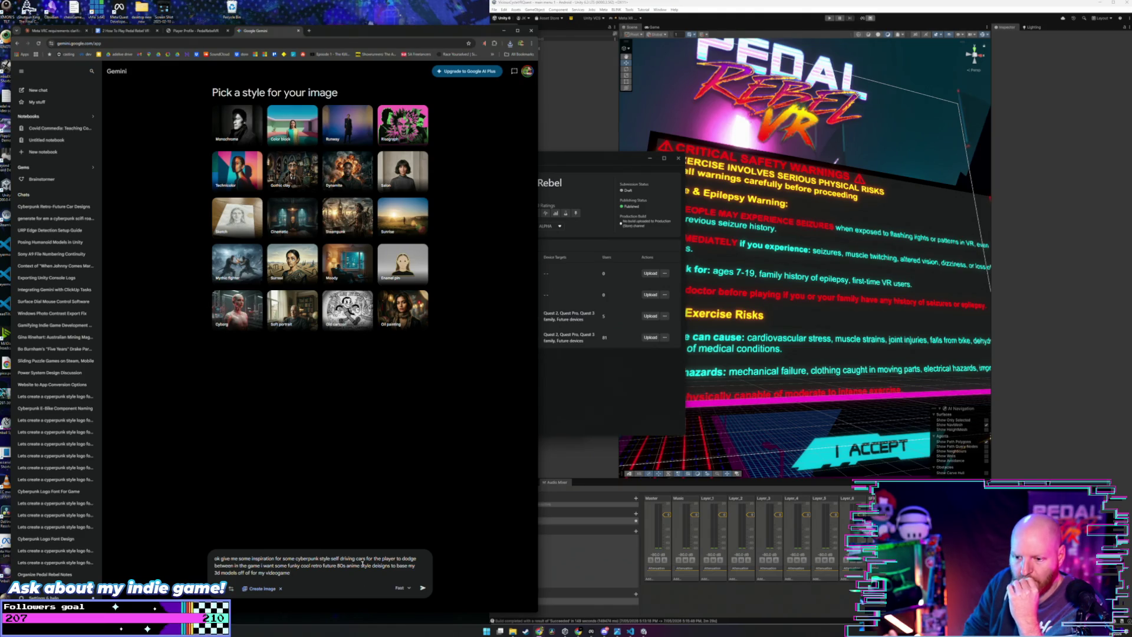
pyautogui.press('Return')
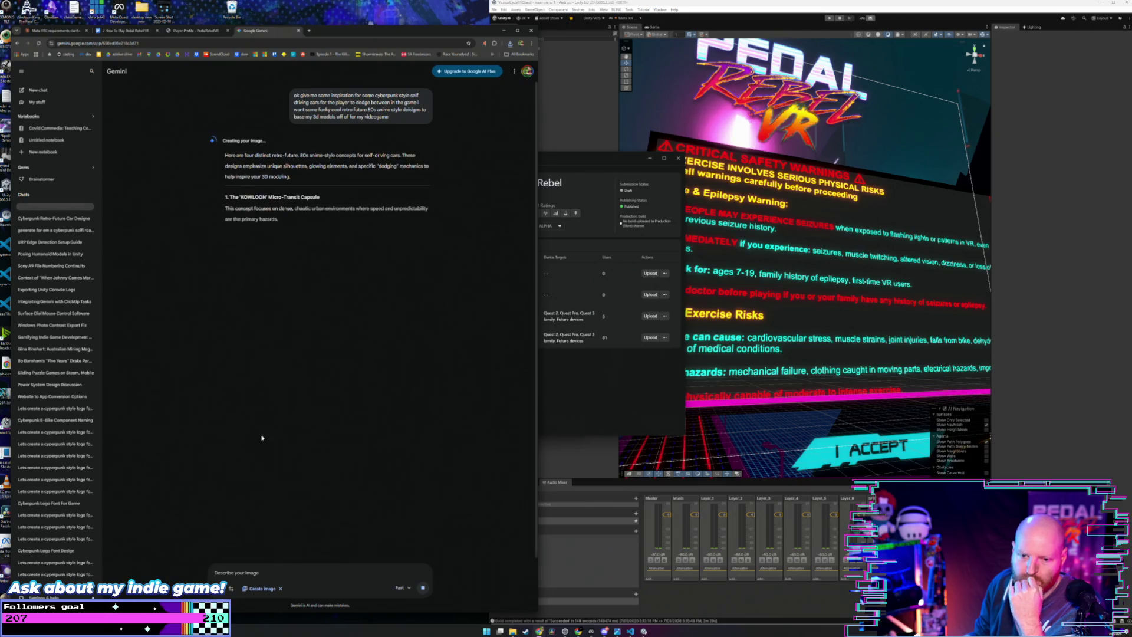
pyautogui.click(631, 378)
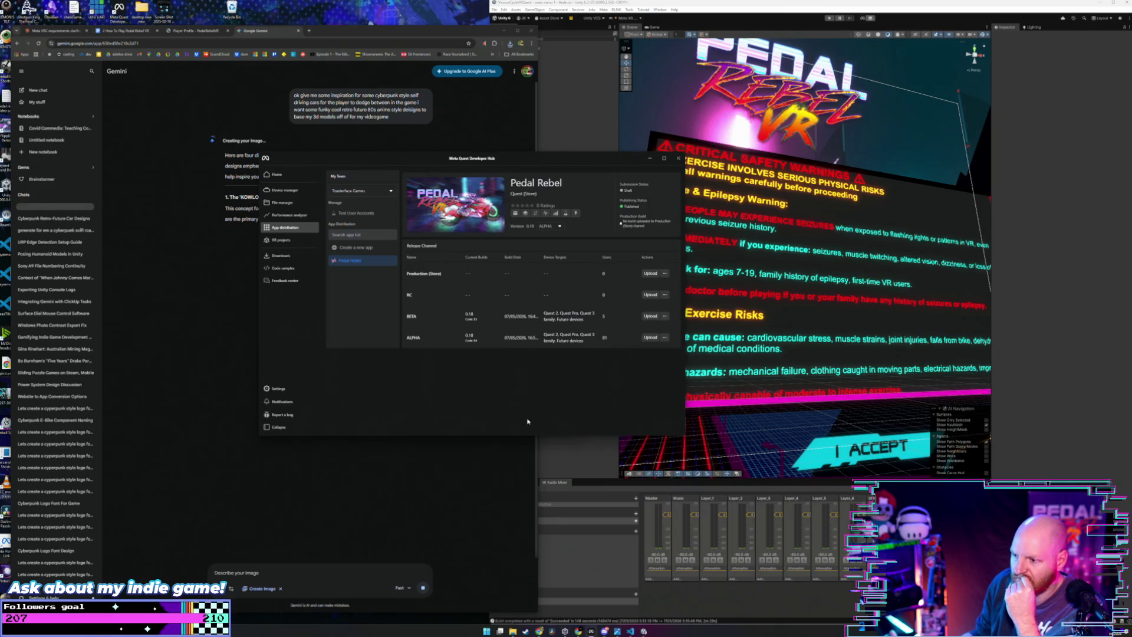
# Step: Choose PedalRebelVR_MetaBuild3.apk from the 95 folder as the new BETA build
pyautogui.moveTo(514, 633)
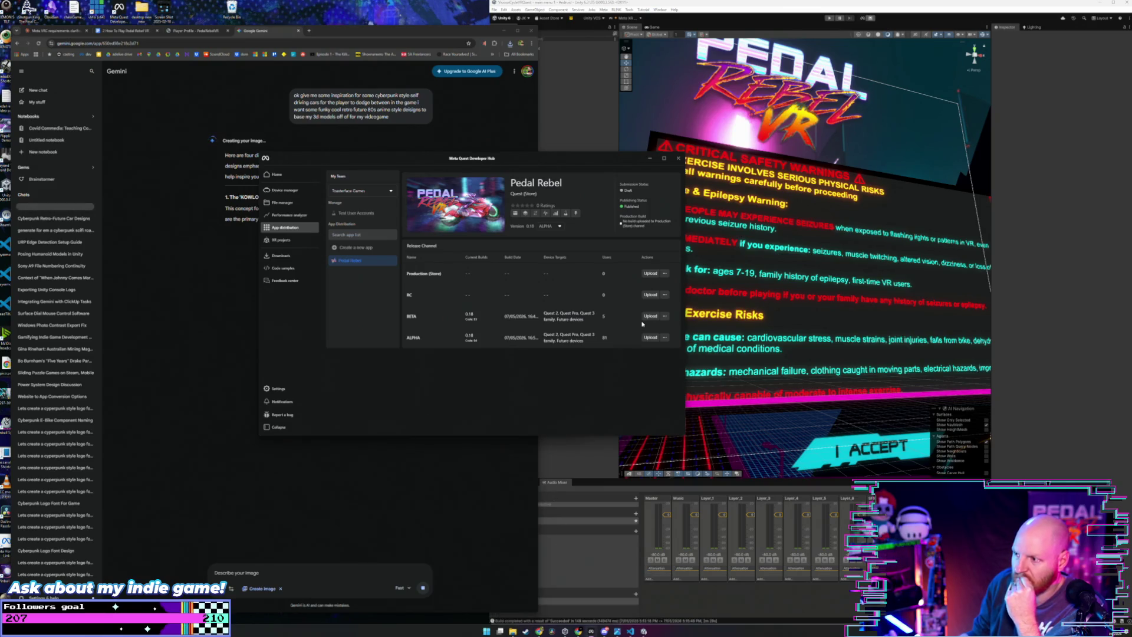
pyautogui.click(650, 316)
pyautogui.click(479, 347)
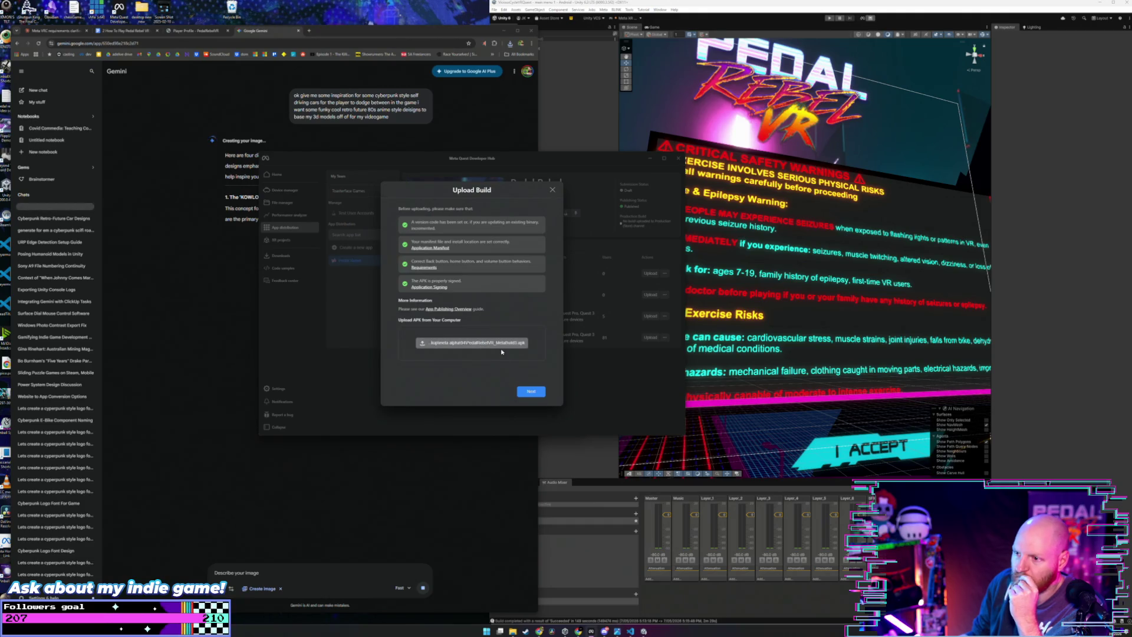
pyautogui.click(295, 168)
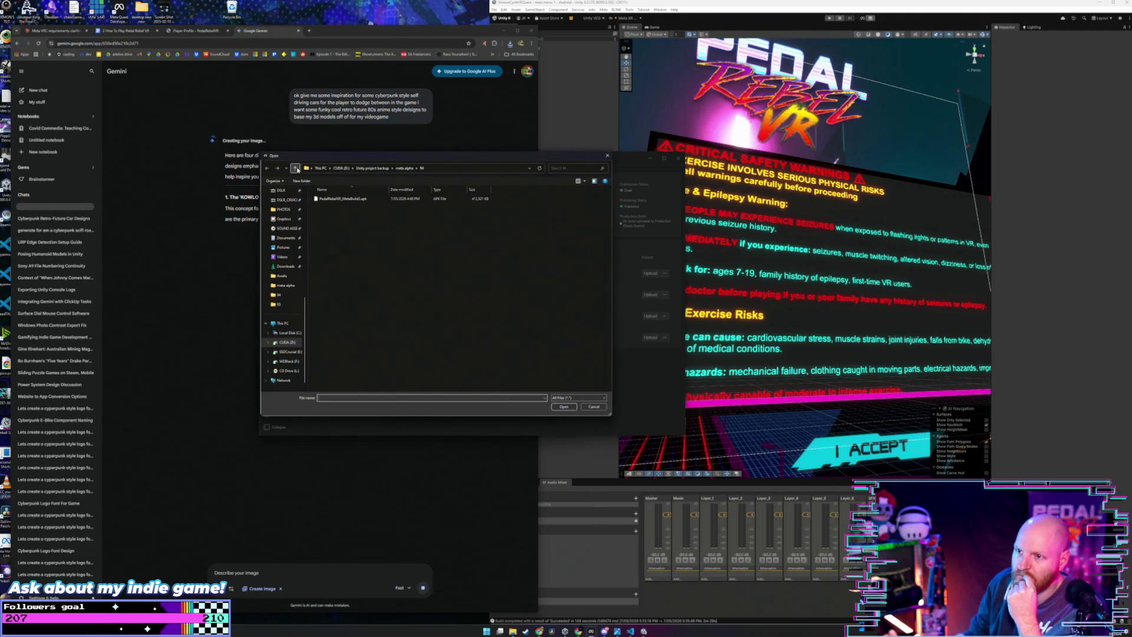
pyautogui.doubleClick(350, 381)
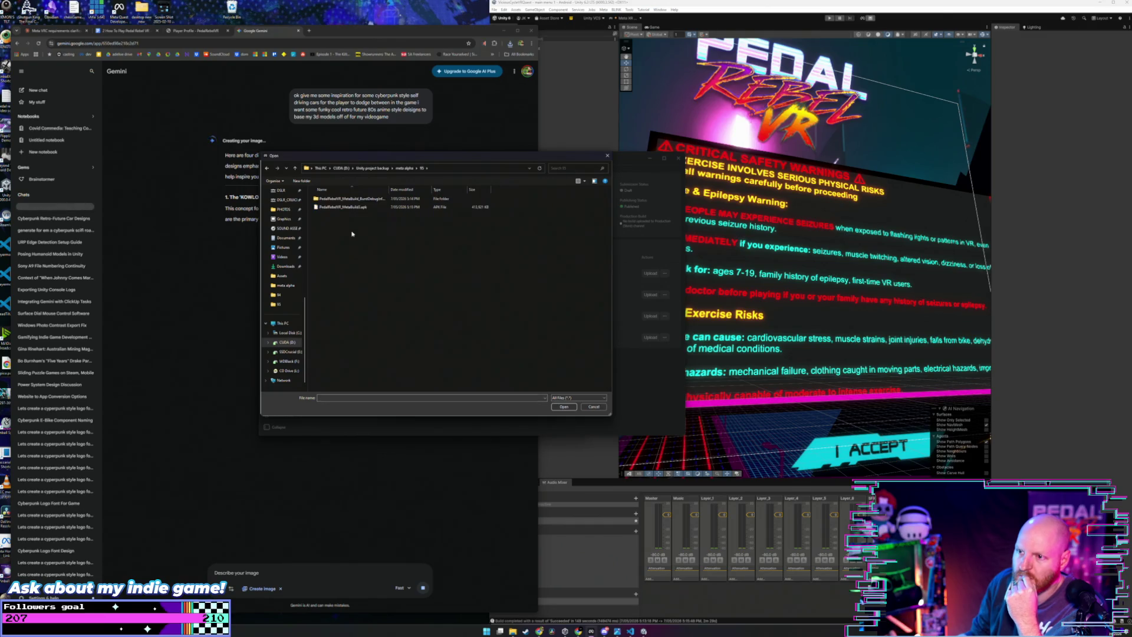
pyautogui.click(344, 207)
pyautogui.click(566, 407)
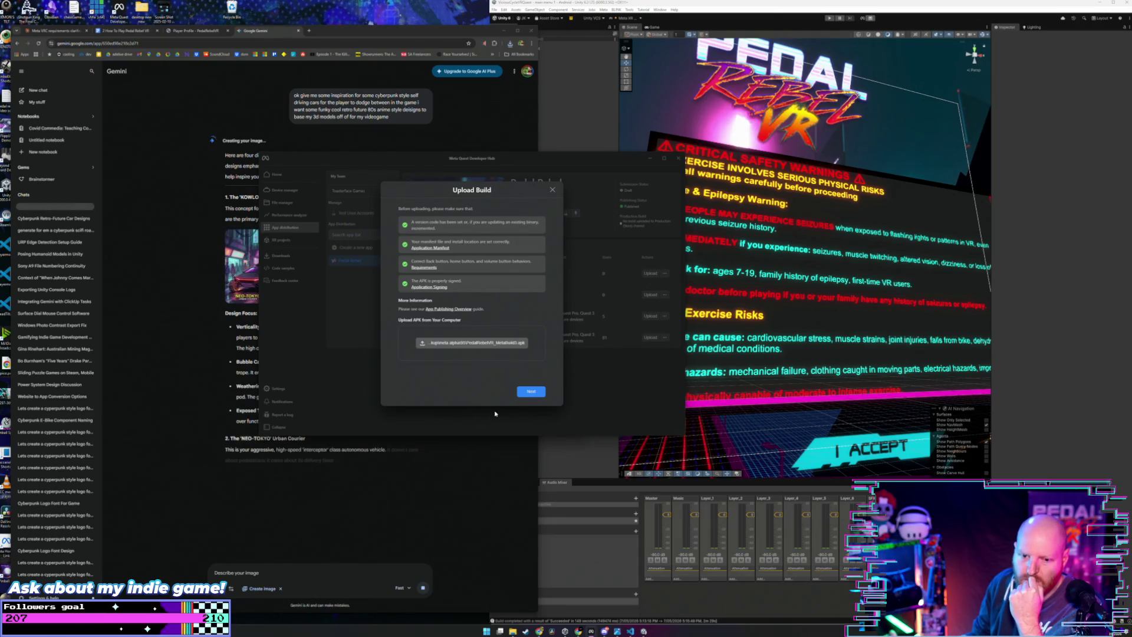
# Step: Confirm the upload details and upload the build to the BETA channel
pyautogui.click(533, 394)
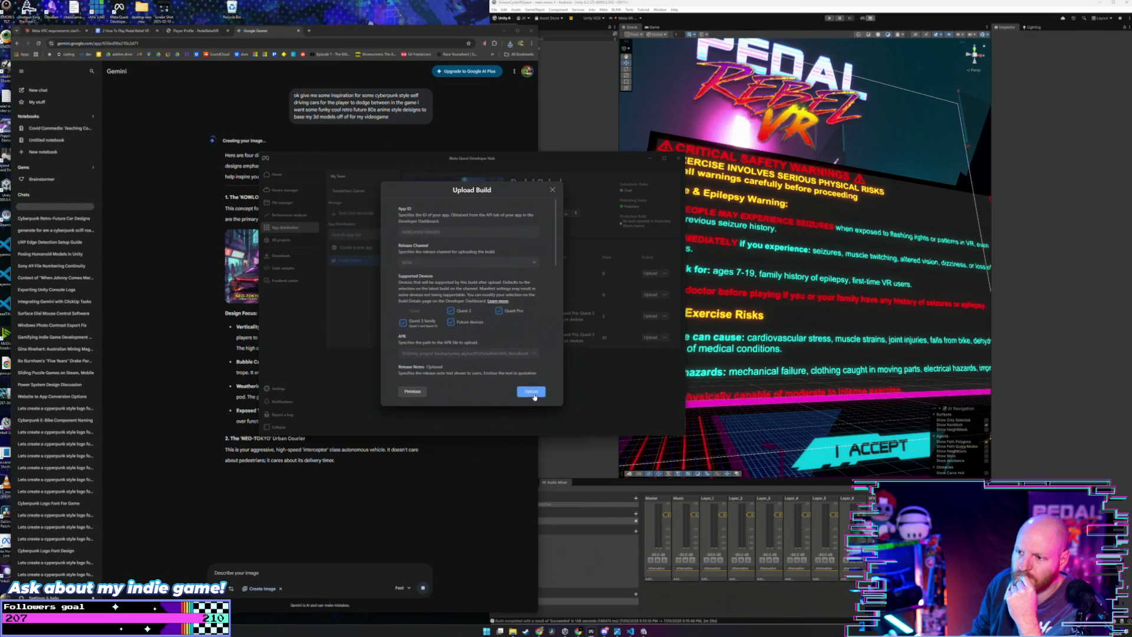
pyautogui.click(537, 391)
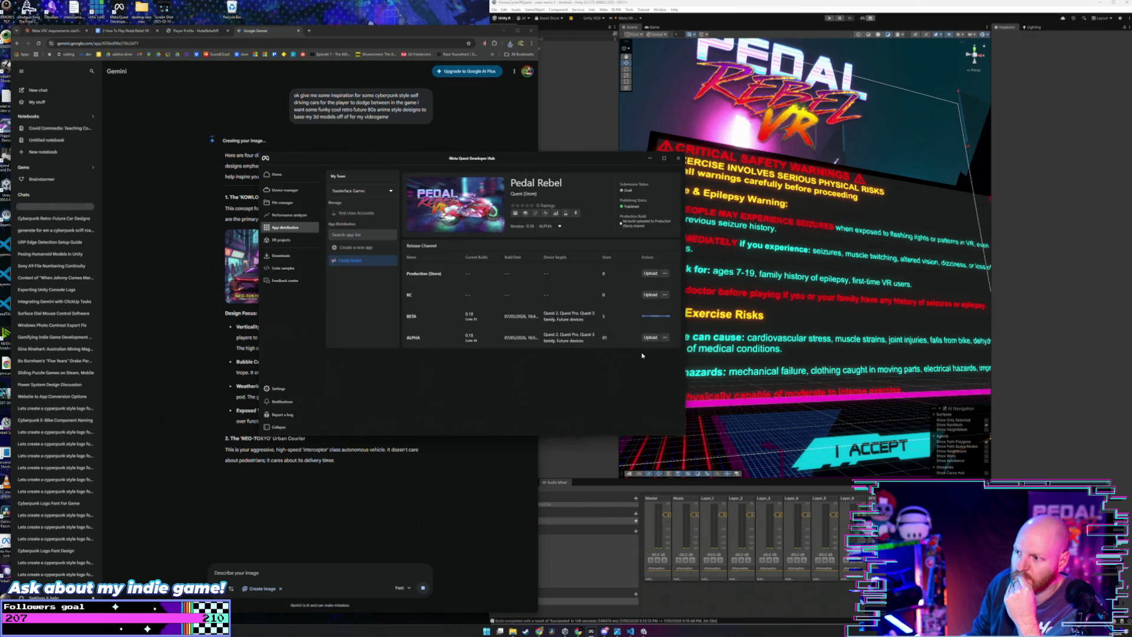
pyautogui.click(574, 93)
# Step: Check the Bundle Version Code in Player Settings via File > Build Profiles
pyautogui.click(495, 10)
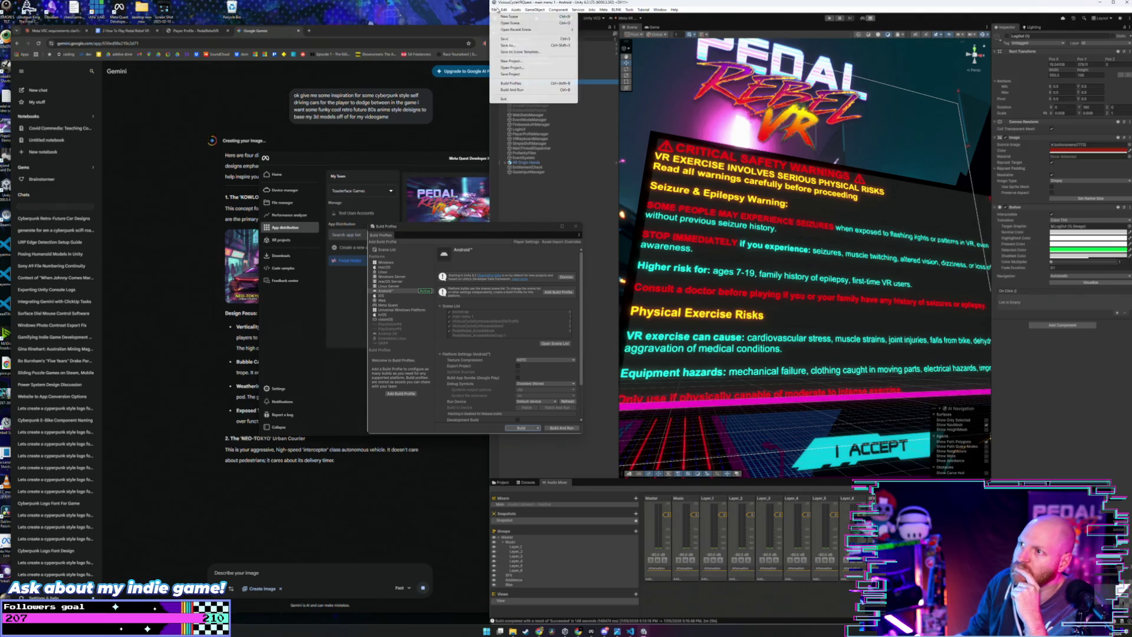
pyautogui.click(524, 83)
pyautogui.click(526, 242)
pyautogui.scroll(-3, 649, 277)
pyautogui.click(608, 331)
pyautogui.click(579, 331)
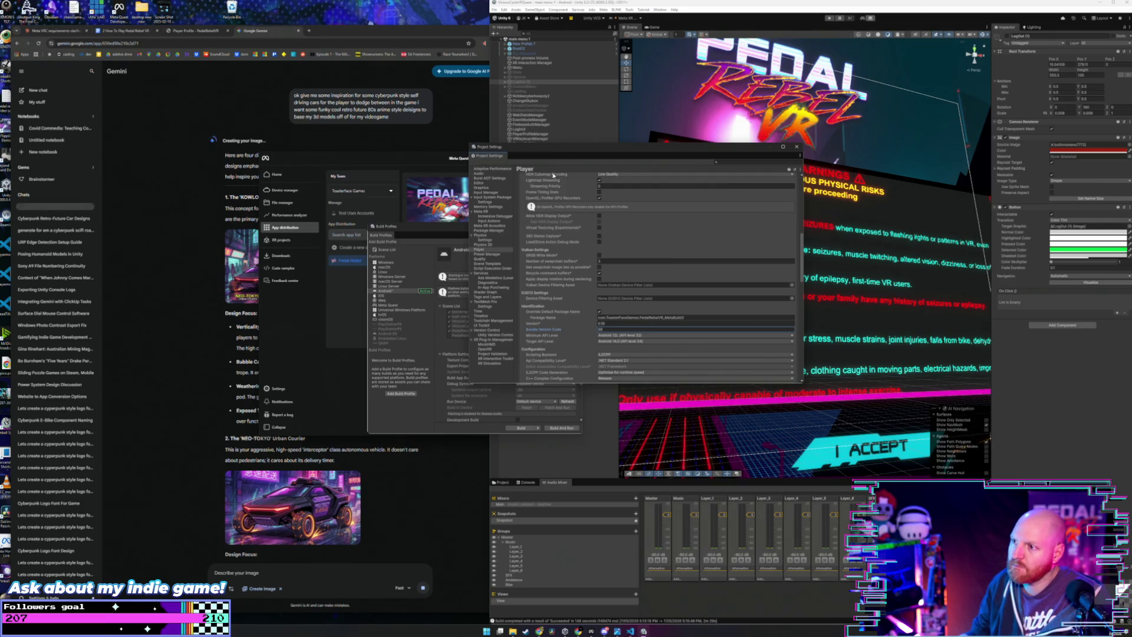
pyautogui.click(796, 147)
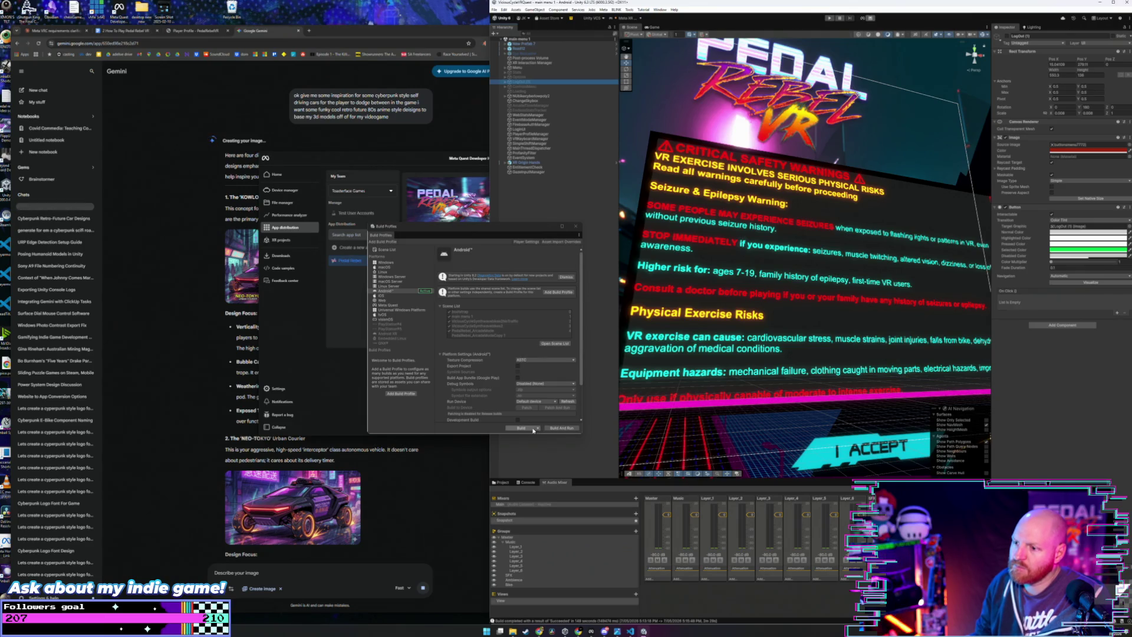
# Step: Build the Android app, saving it into a new folder named 96
pyautogui.click(533, 429)
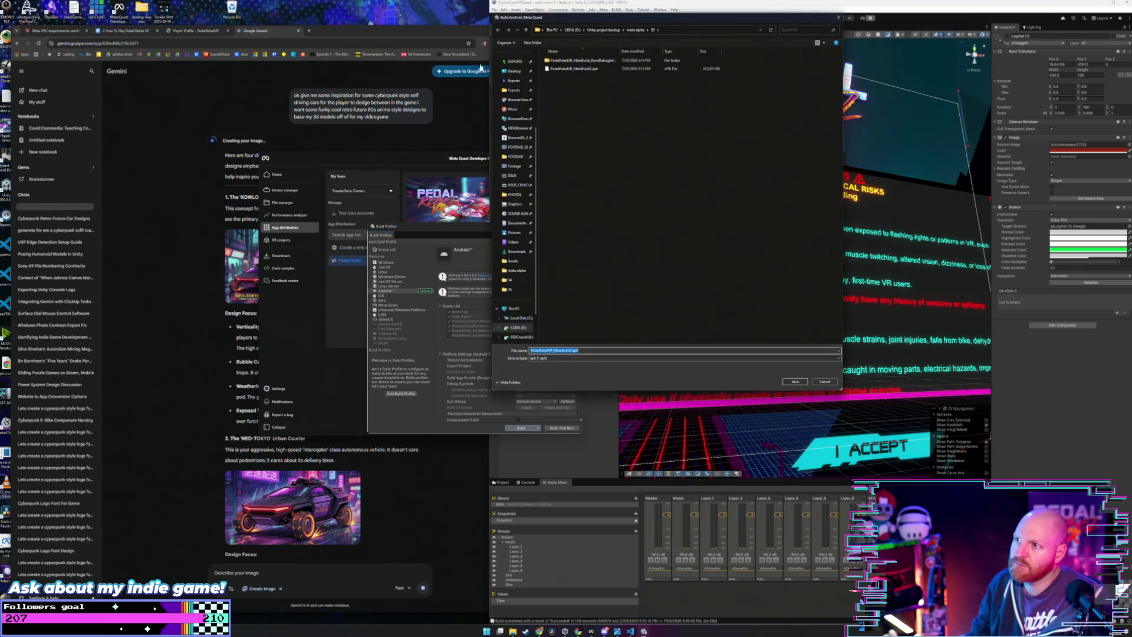
pyautogui.click(534, 43)
pyautogui.write('96')
pyautogui.press('Return')
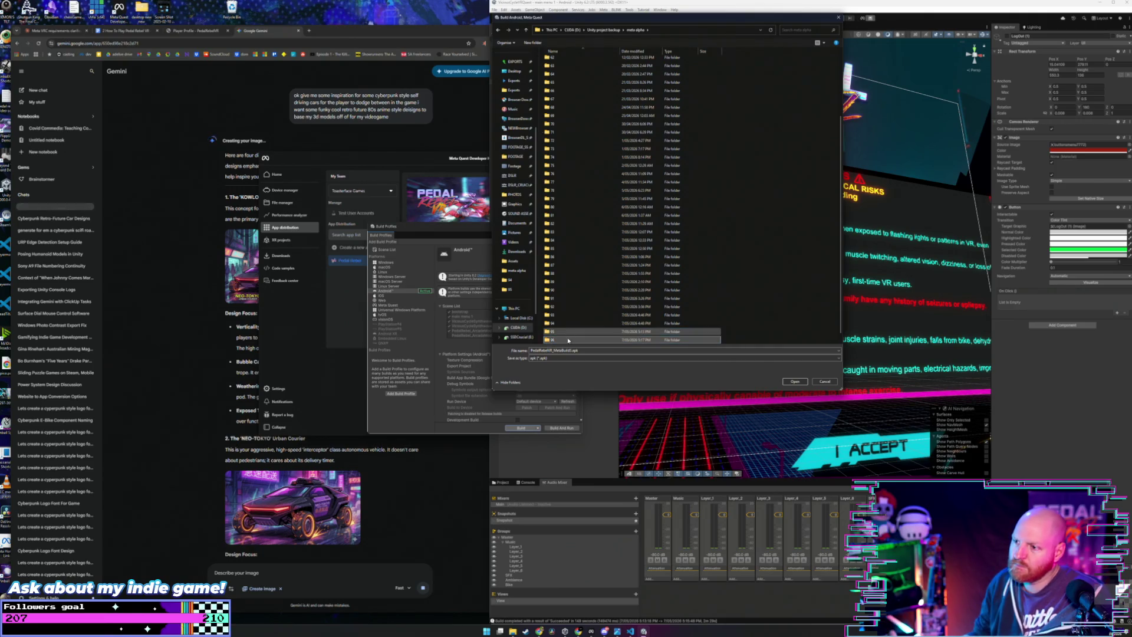
pyautogui.doubleClick(573, 340)
pyautogui.click(792, 381)
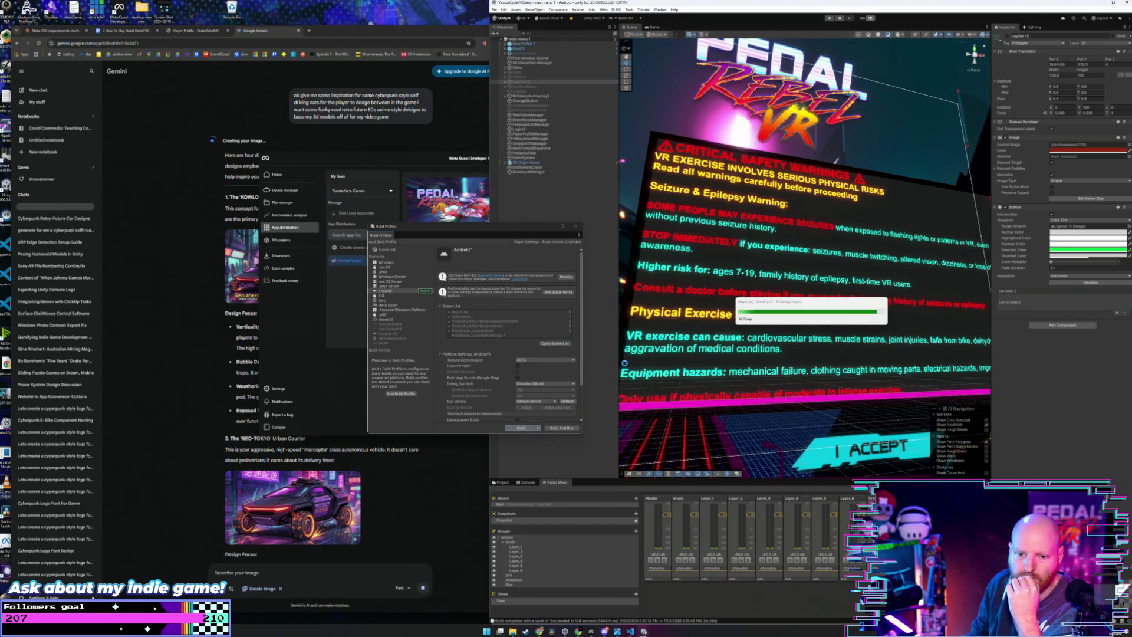
pyautogui.scroll(-2, 162, 493)
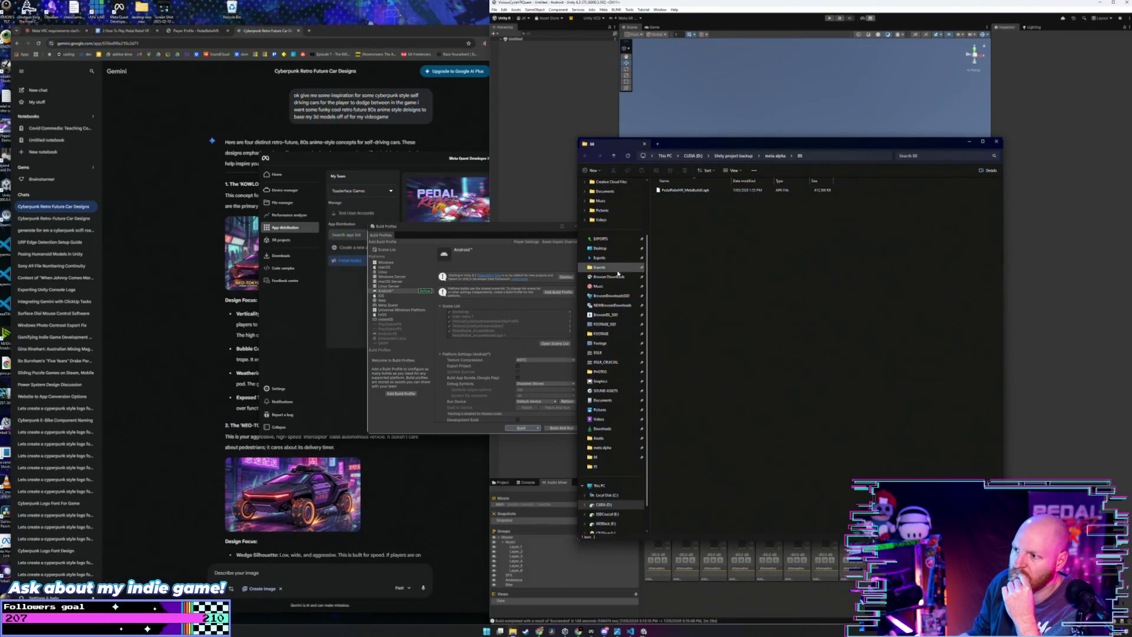
# Step: Open Graphics > PRVR_SteamPage, preview a gameplay still, then close the 96 folder window
pyautogui.moveTo(692, 144); pyautogui.dragTo(541, 152)
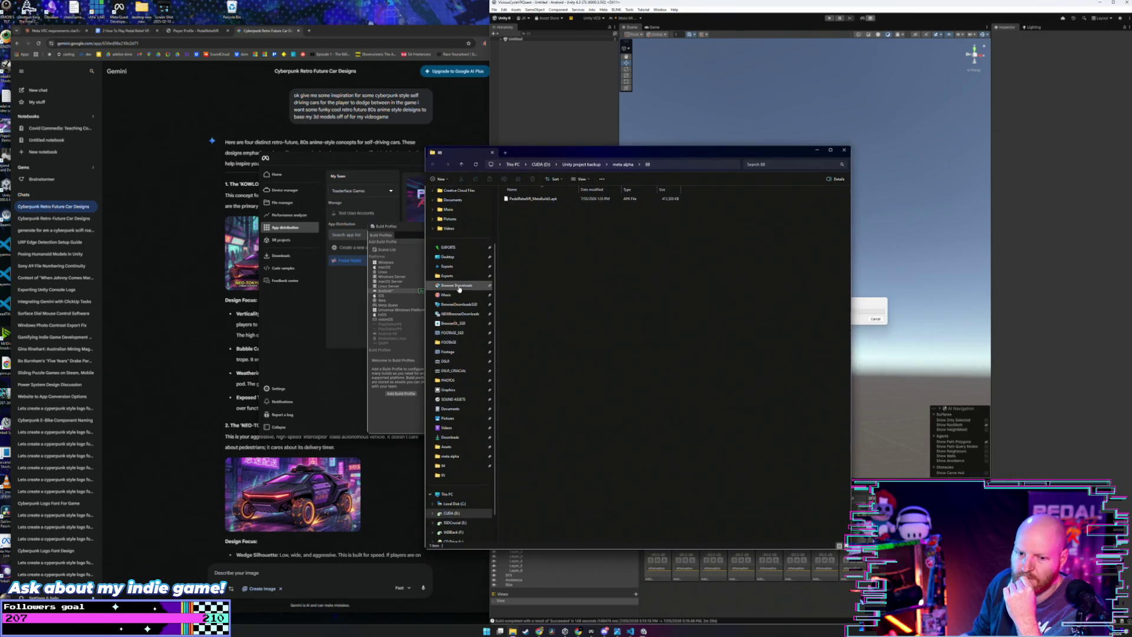
pyautogui.click(451, 391)
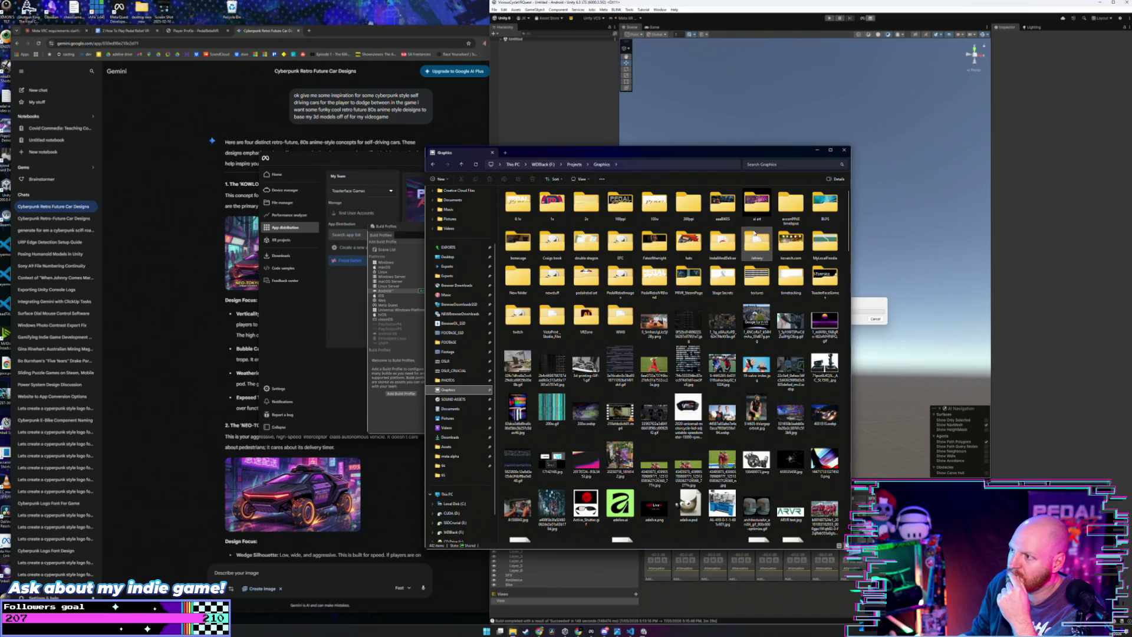
pyautogui.doubleClick(689, 282)
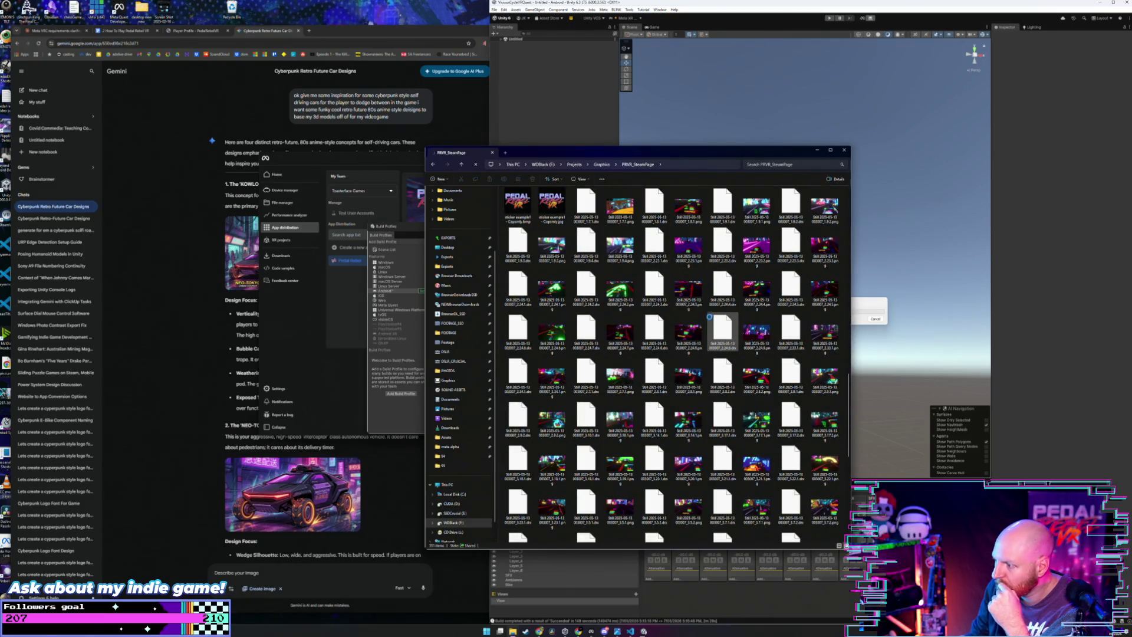
pyautogui.doubleClick(824, 506)
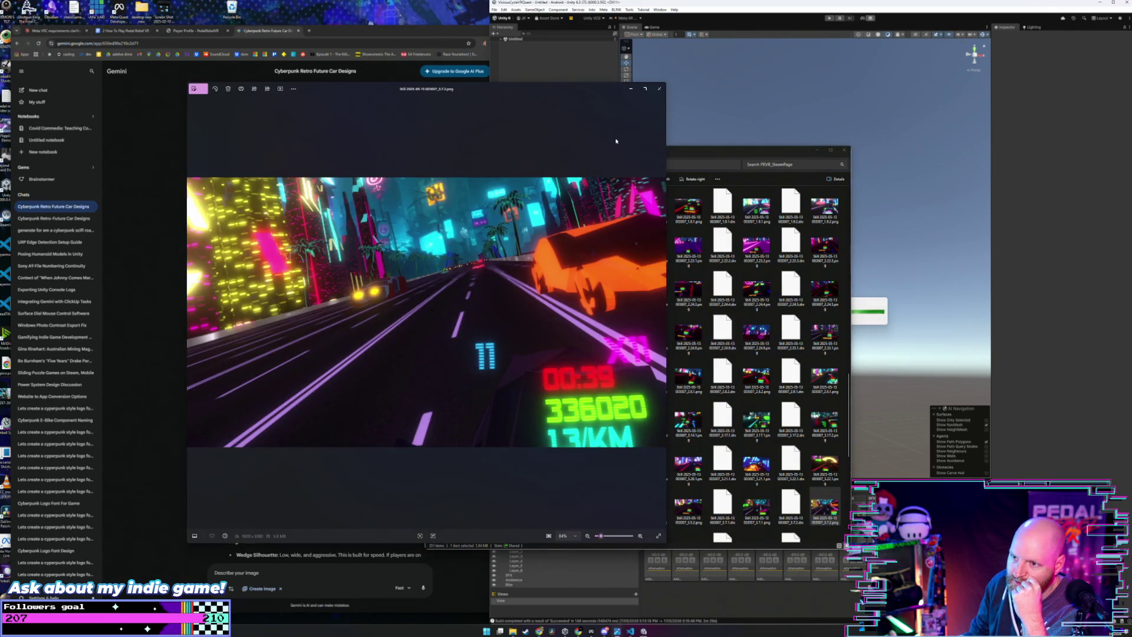
pyautogui.click(659, 89)
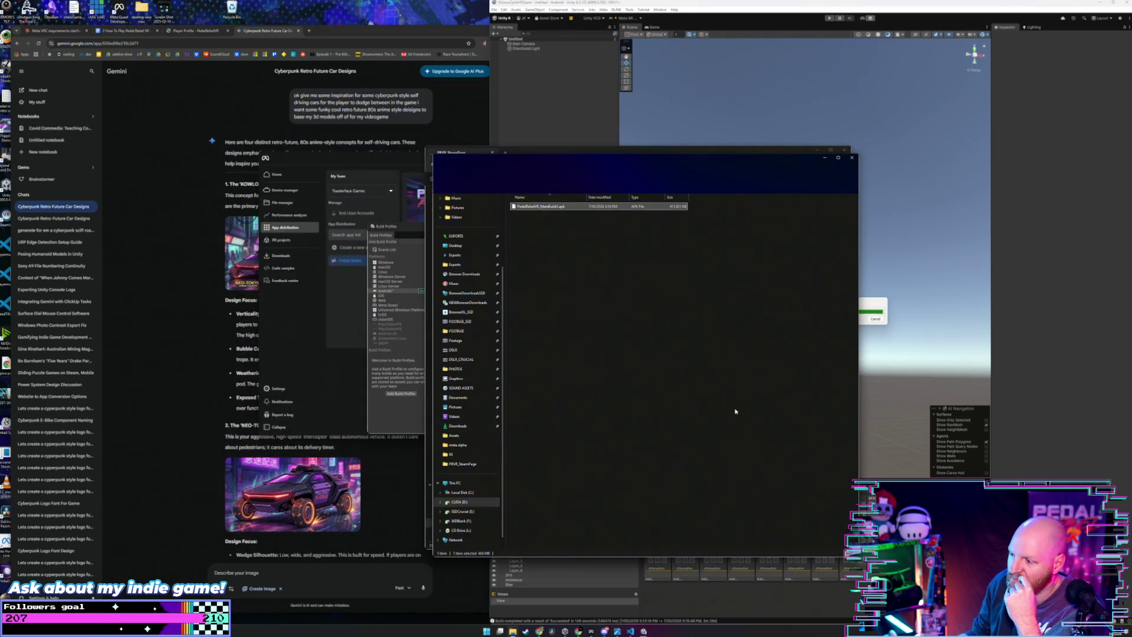
pyautogui.hotkey('ctrl', 'w')
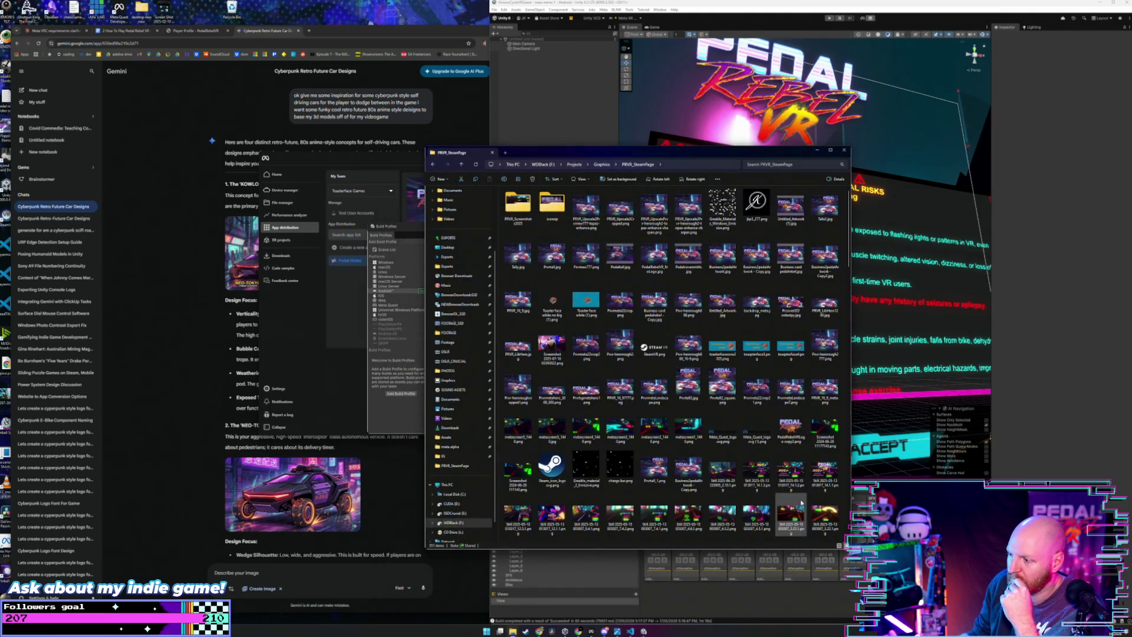
# Step: Browse the PRVR_SteamPage stills, drag a gameplay still onto Developer Hub, then return to Unity
pyautogui.scroll(-3, 747, 501)
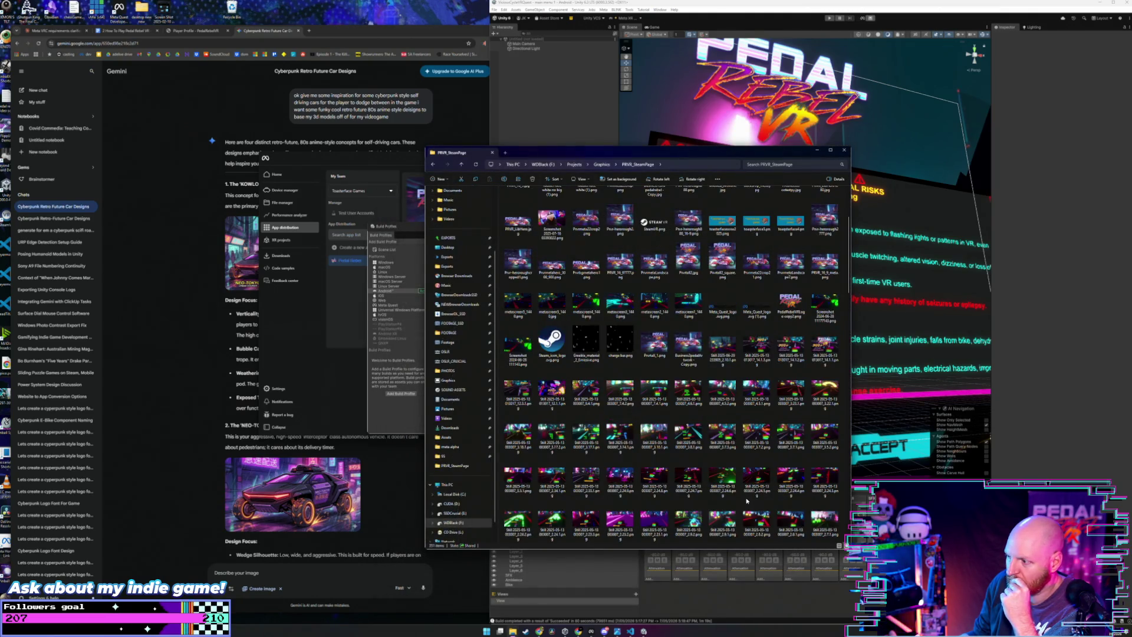
pyautogui.scroll(-3, 746, 502)
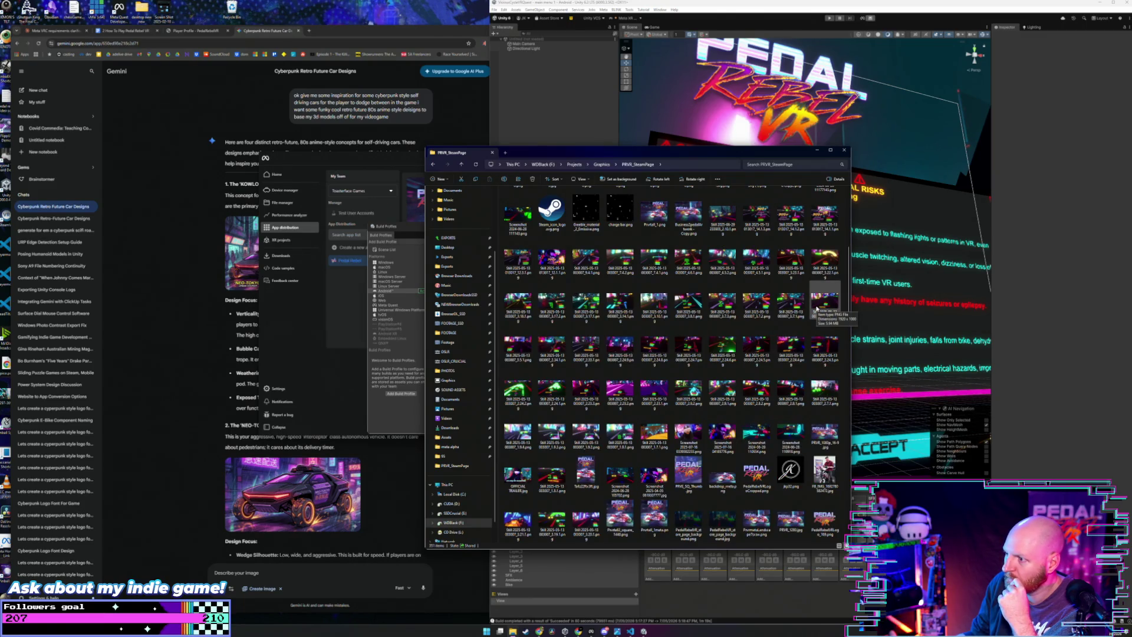
pyautogui.moveTo(757, 302); pyautogui.dragTo(367, 414)
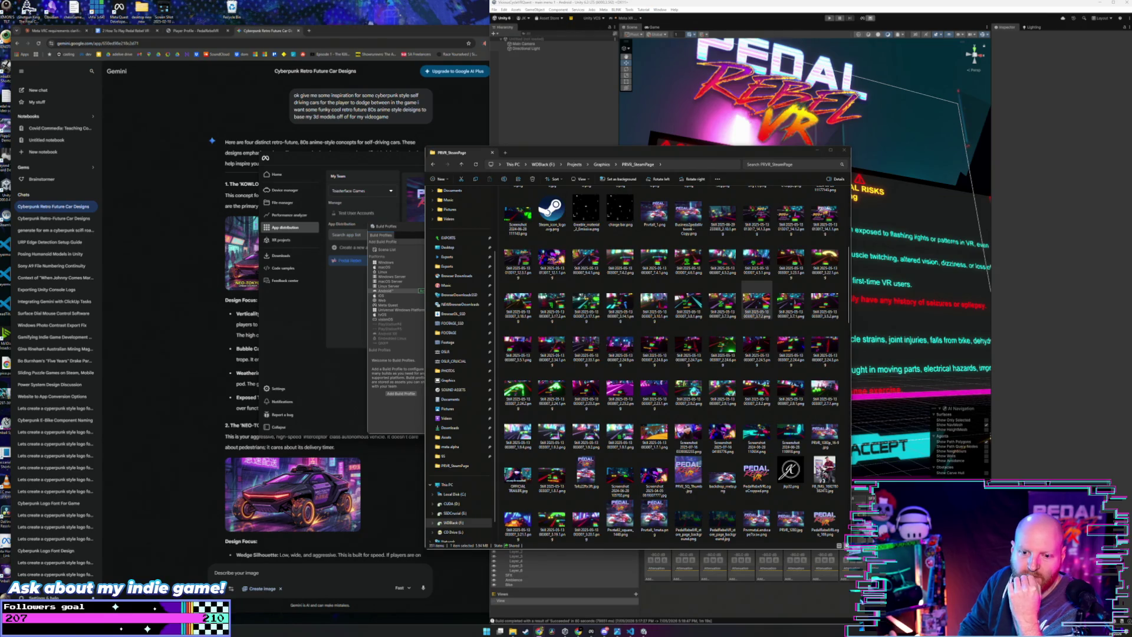
pyautogui.click(386, 428)
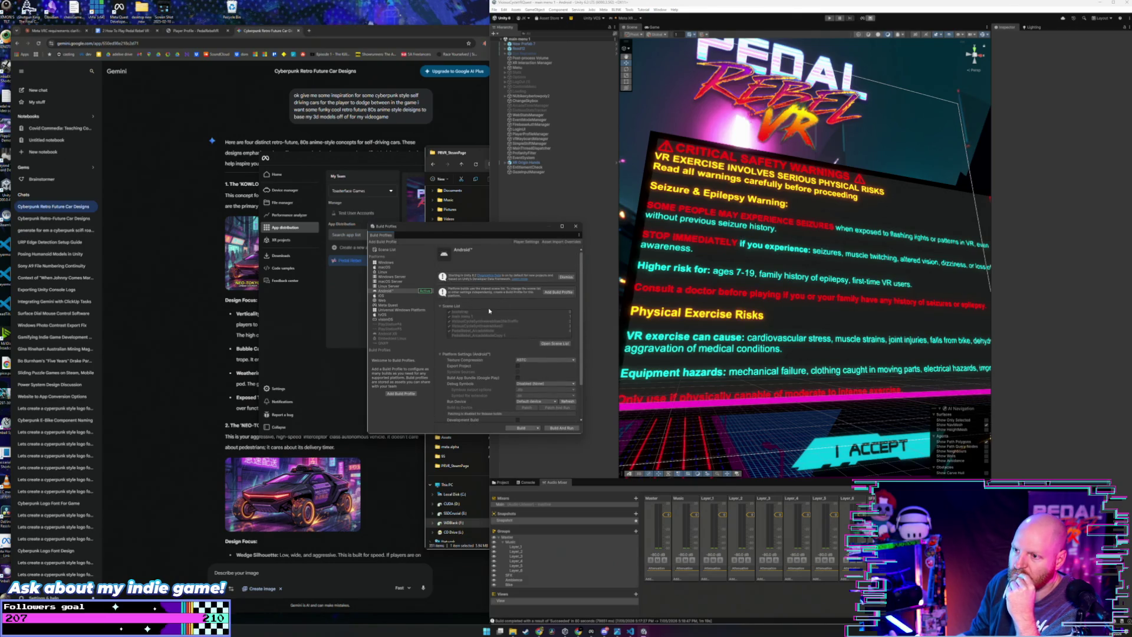
# Step: Update the Bundle Version Code in Player Settings, then close Project Settings
pyautogui.click(526, 242)
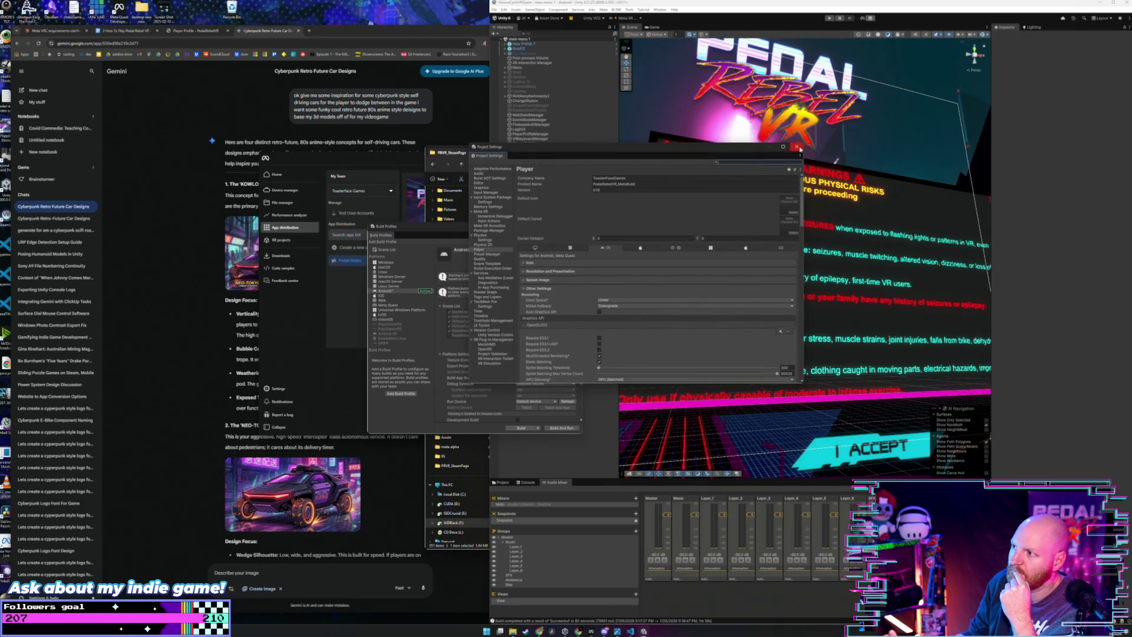
pyautogui.scroll(-8, 565, 286)
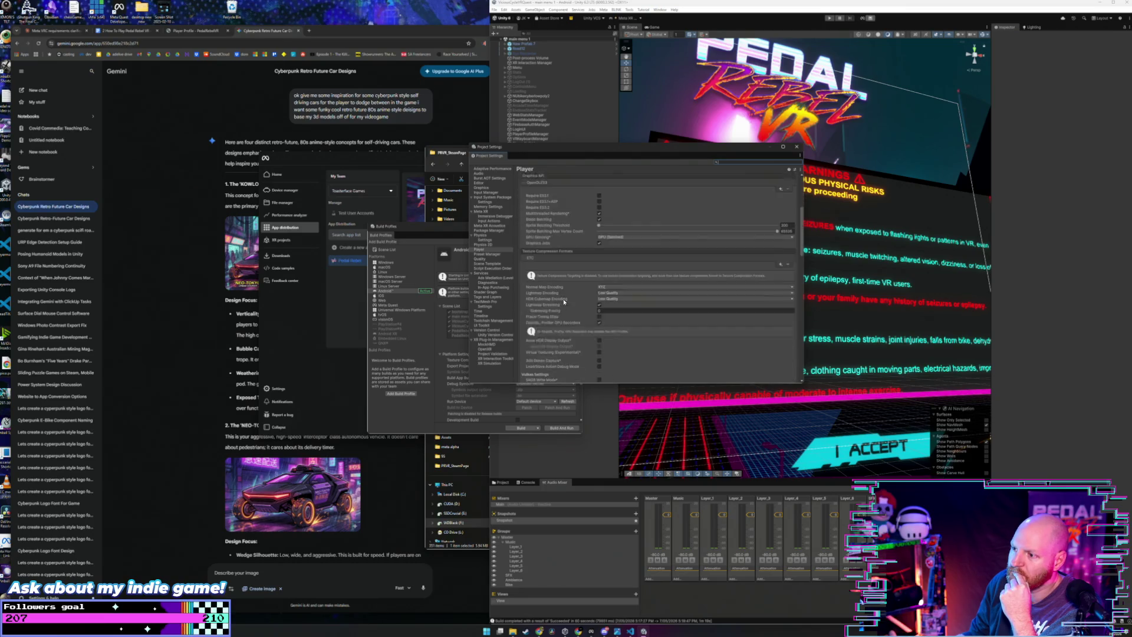
pyautogui.click(606, 364)
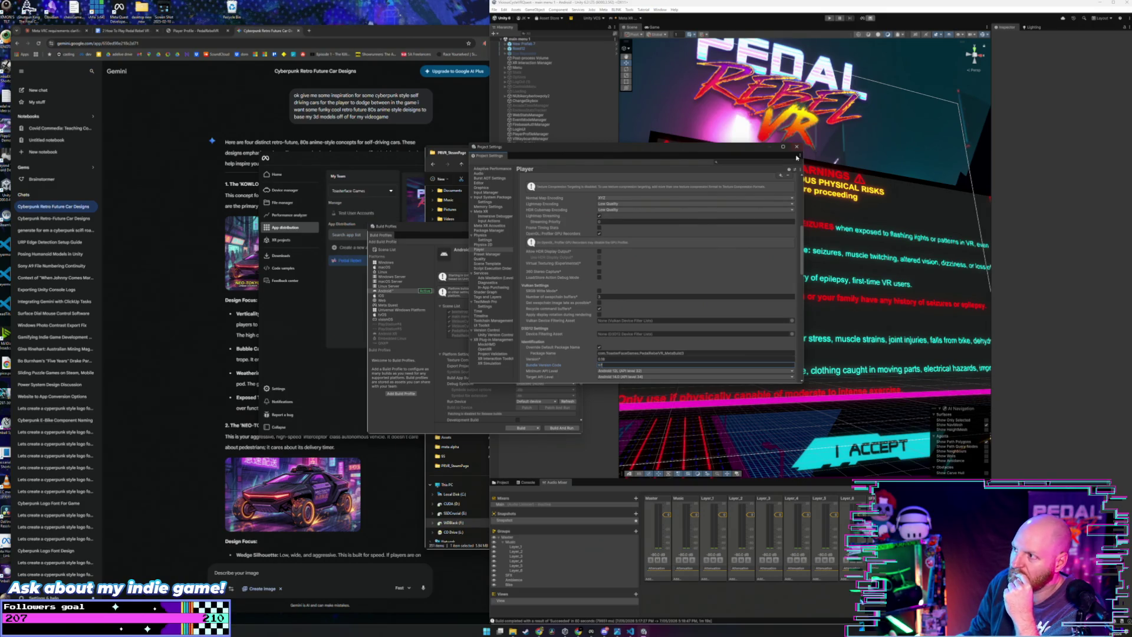
pyautogui.click(797, 147)
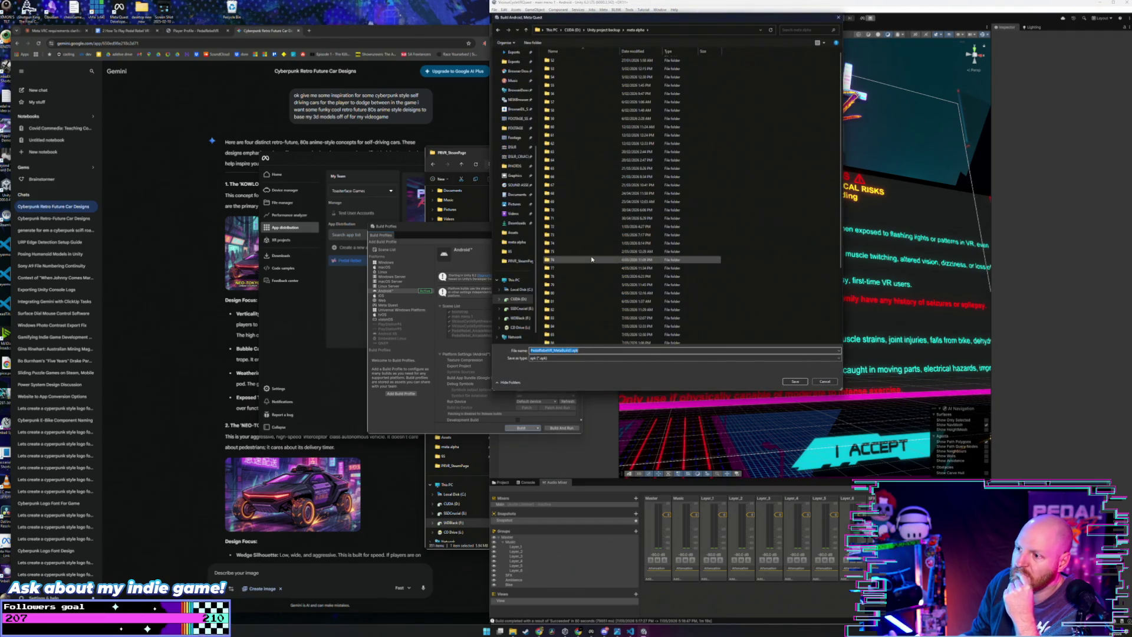
# Step: Build the Android player into a newly created folder named 97
pyautogui.scroll(-4, 591, 259)
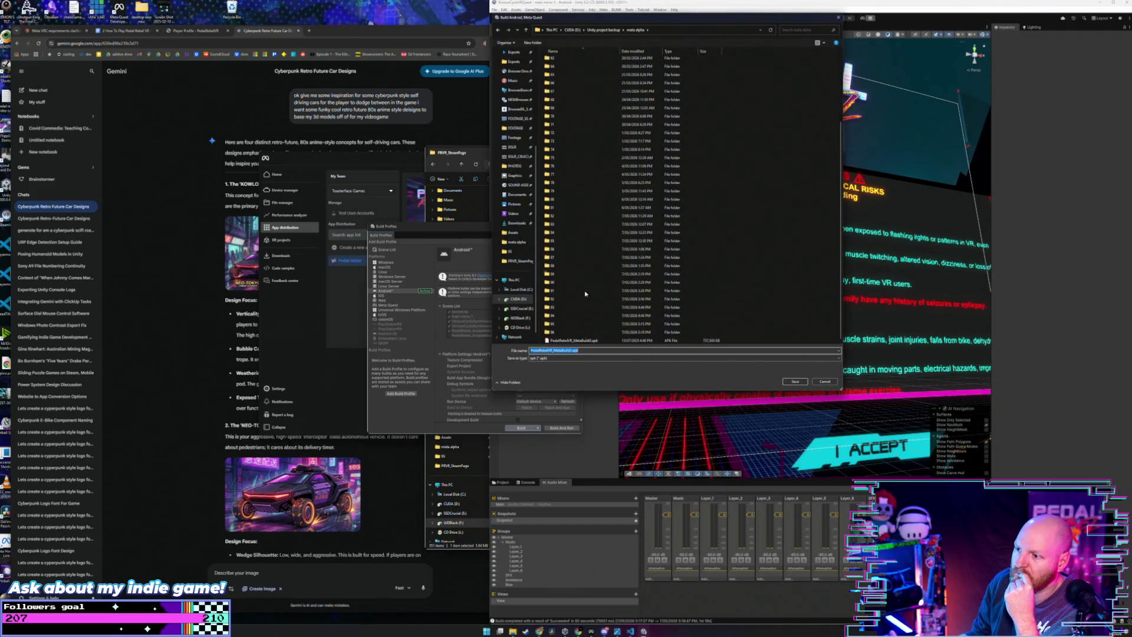
pyautogui.click(533, 43)
pyautogui.write('97')
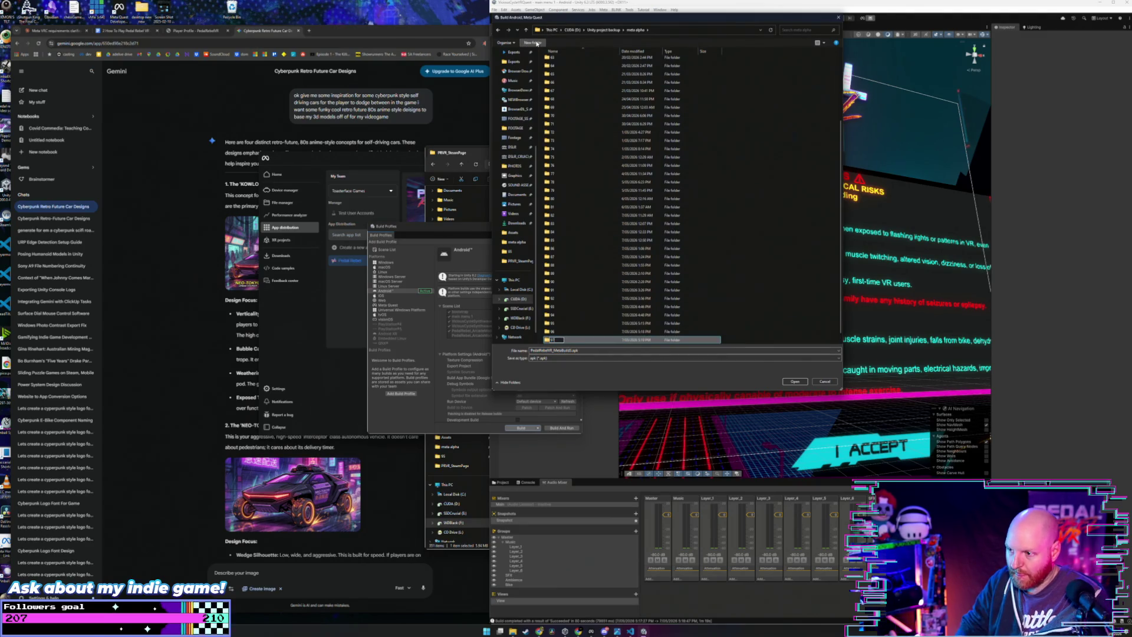
pyautogui.press('Return')
pyautogui.press('Return')
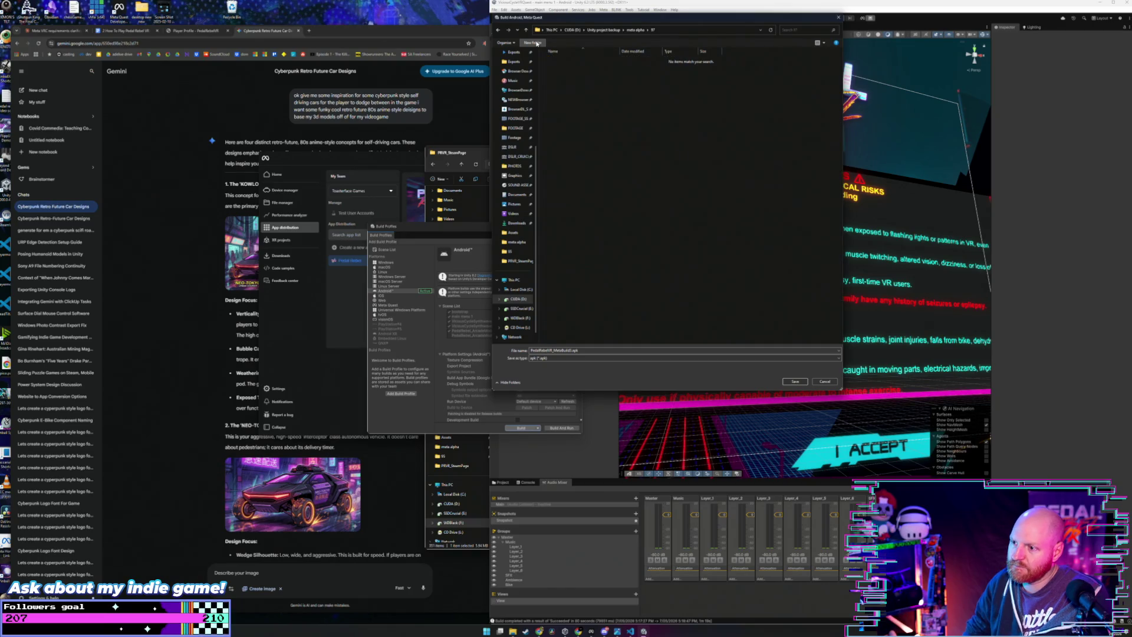
pyautogui.click(794, 381)
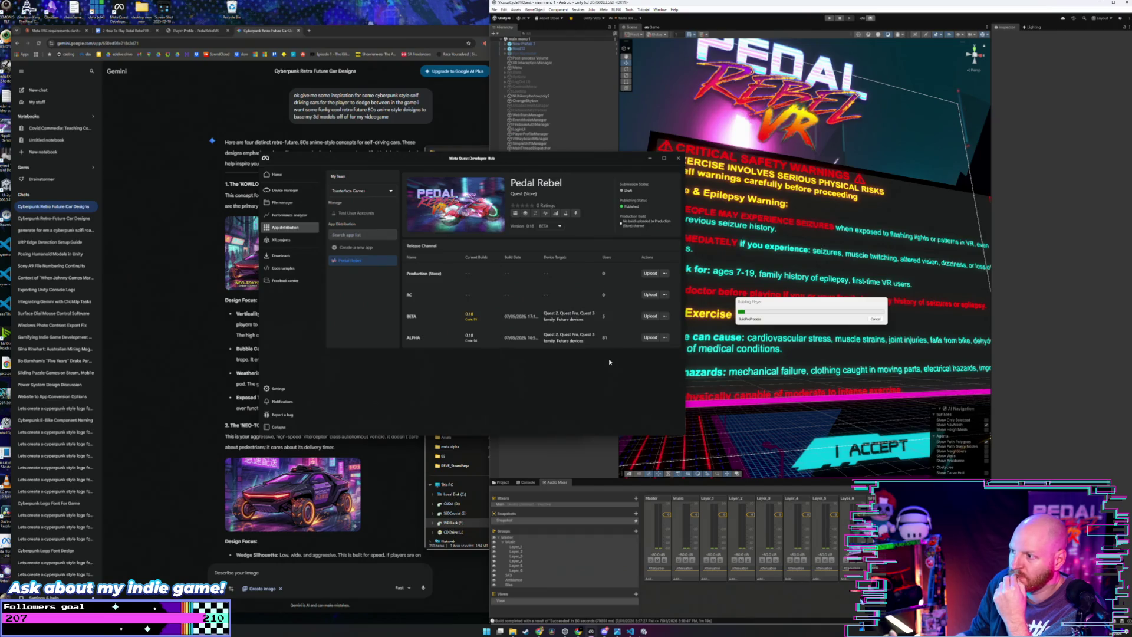
# Step: Upload the Pedal Rebel APK from meta alpha > 96 to the ALPHA channel
pyautogui.click(651, 337)
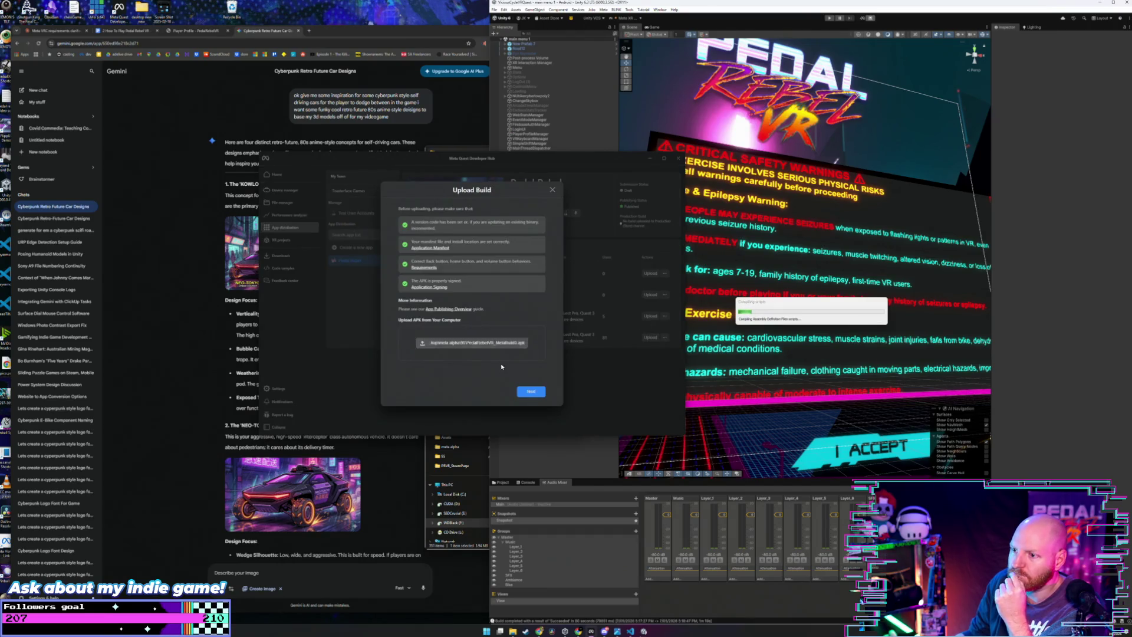
pyautogui.click(510, 346)
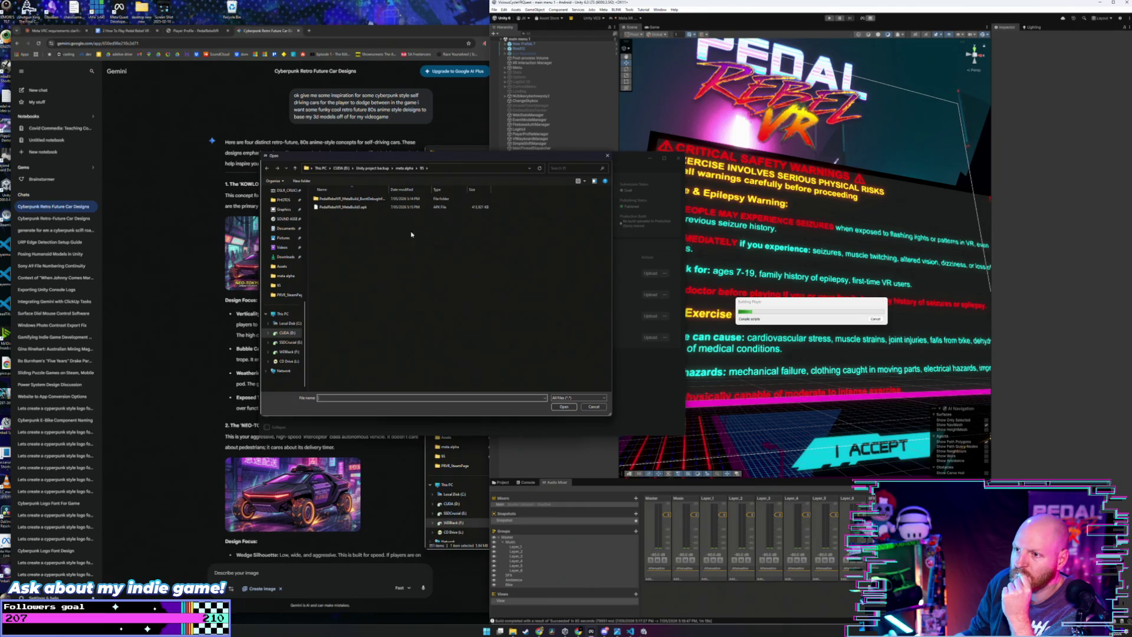
pyautogui.click(405, 171)
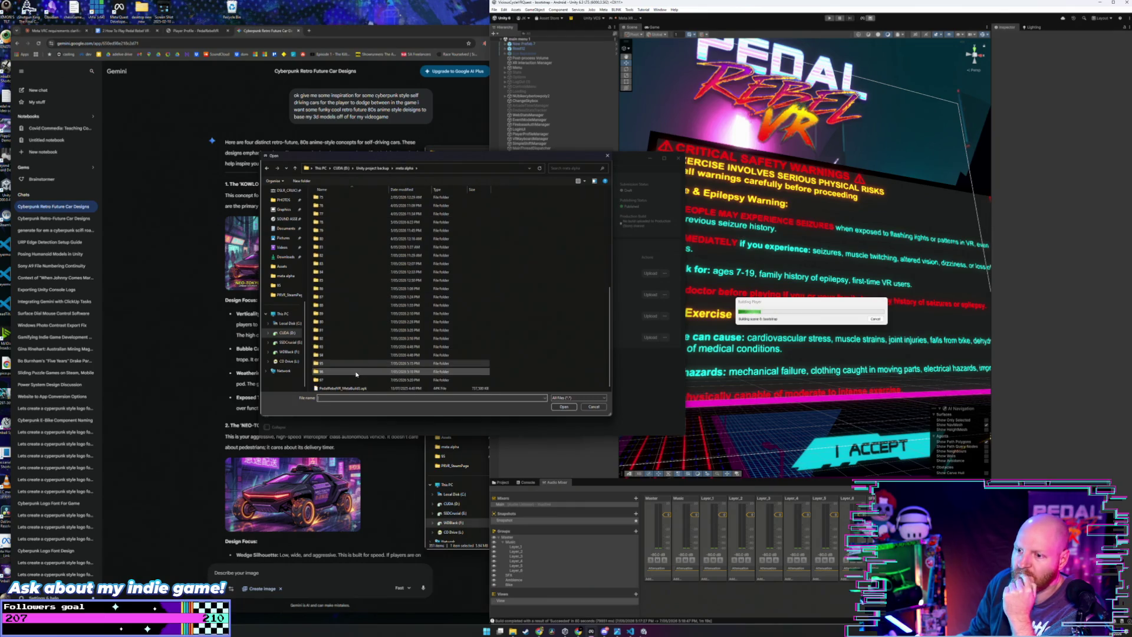
pyautogui.doubleClick(350, 374)
pyautogui.click(342, 199)
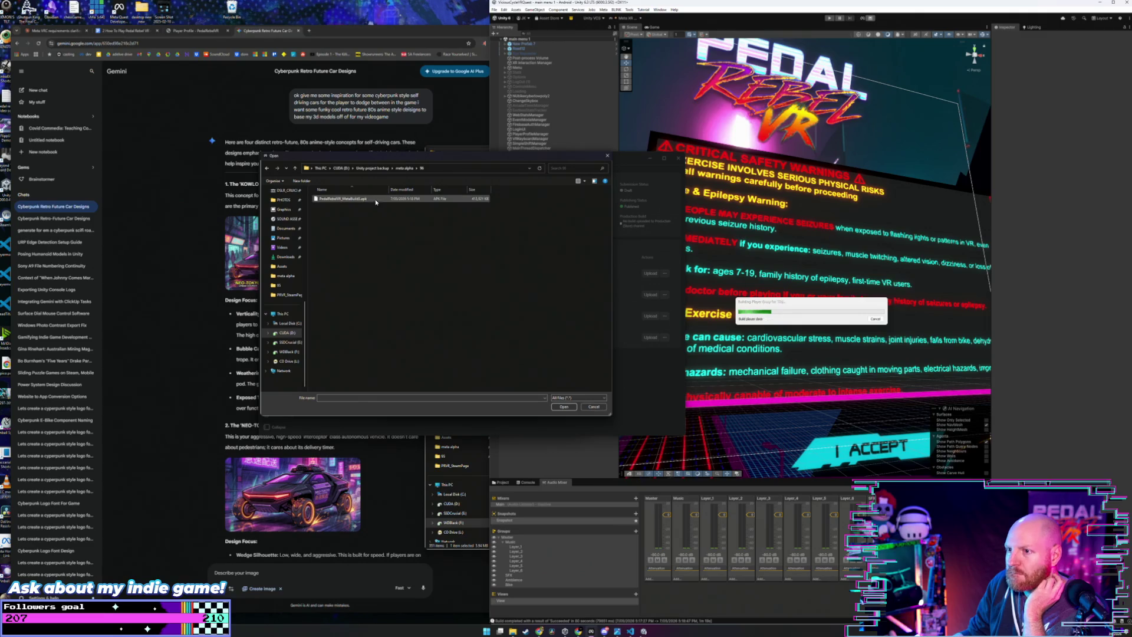
pyautogui.click(565, 407)
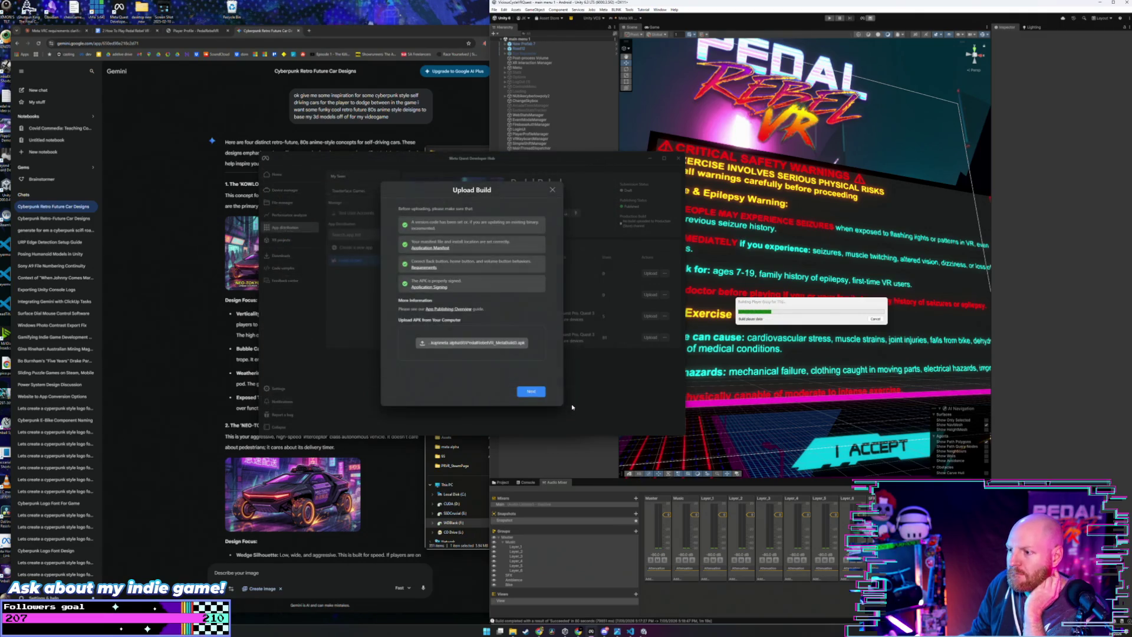
pyautogui.click(537, 396)
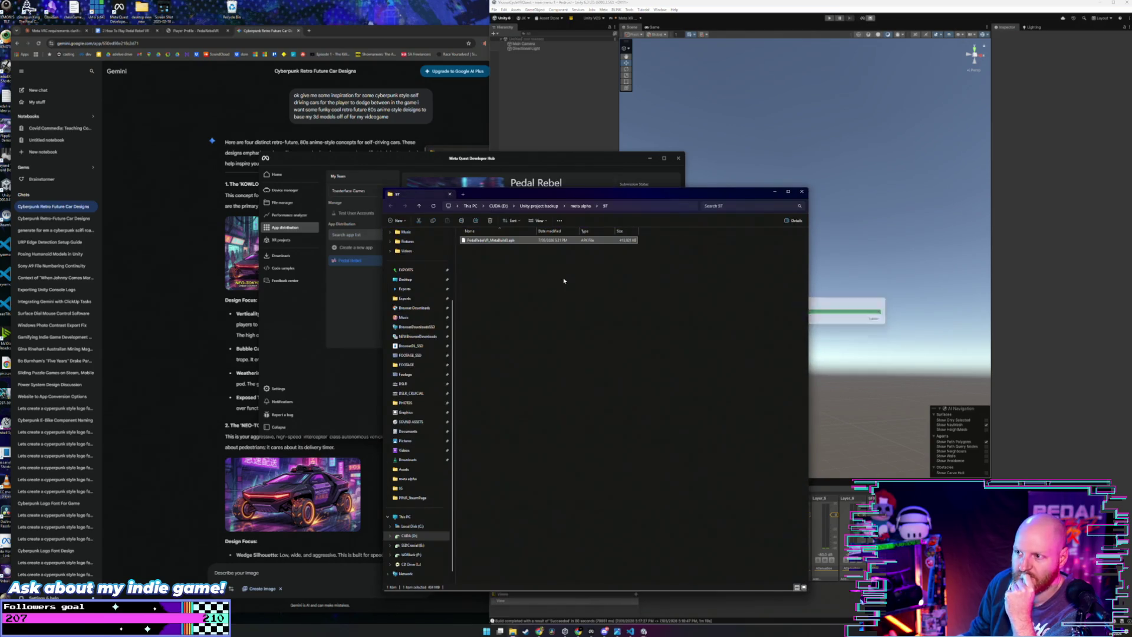
# Step: Close the folder 97 window and download the full-size first (Kowloon) car concept image
pyautogui.click(793, 194)
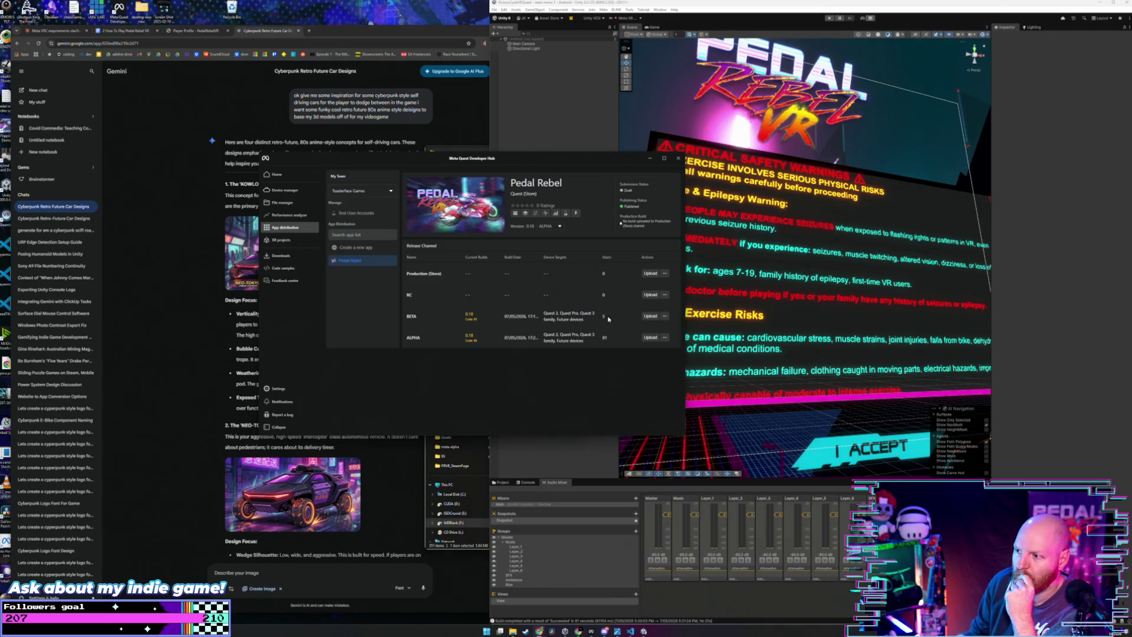
pyautogui.moveTo(458, 168); pyautogui.dragTo(525, 114)
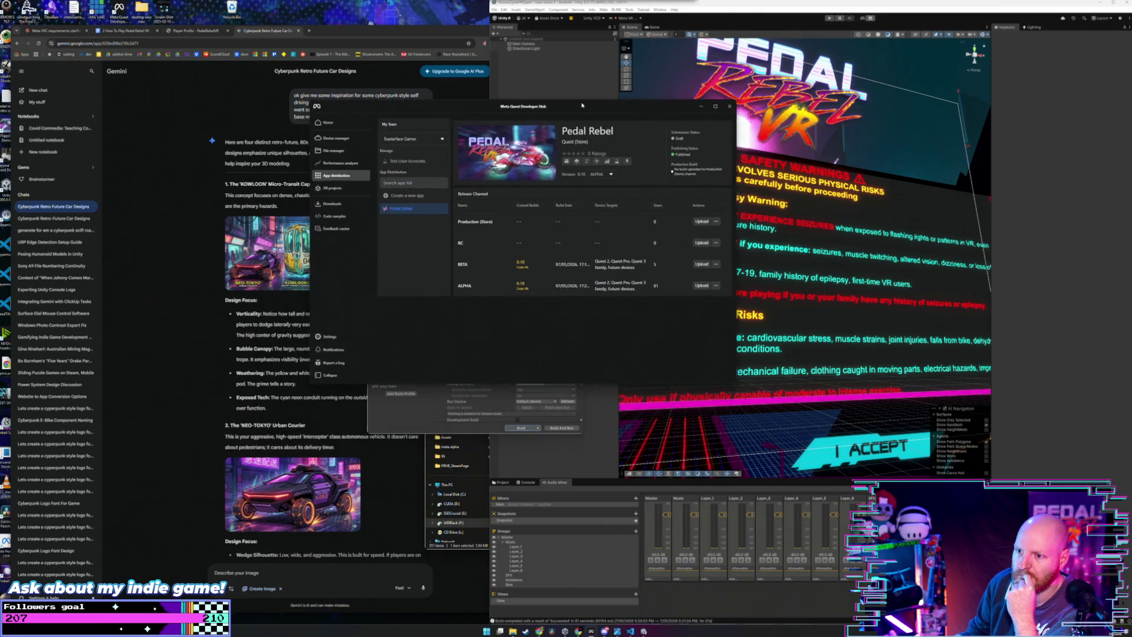
pyautogui.click(174, 389)
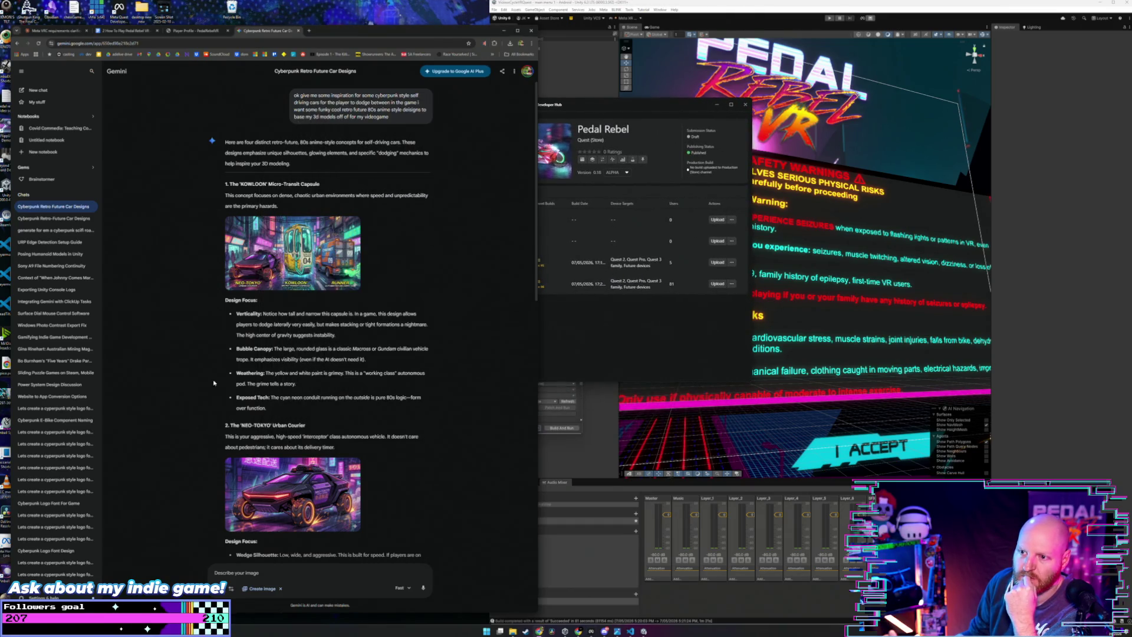
pyautogui.click(272, 262)
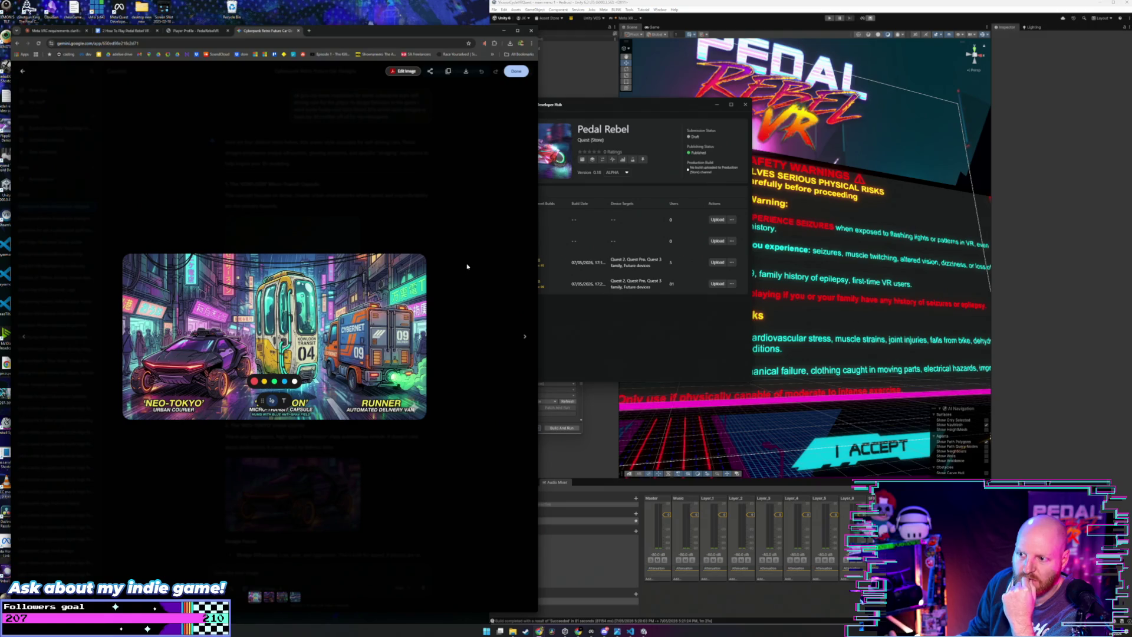
pyautogui.click(515, 72)
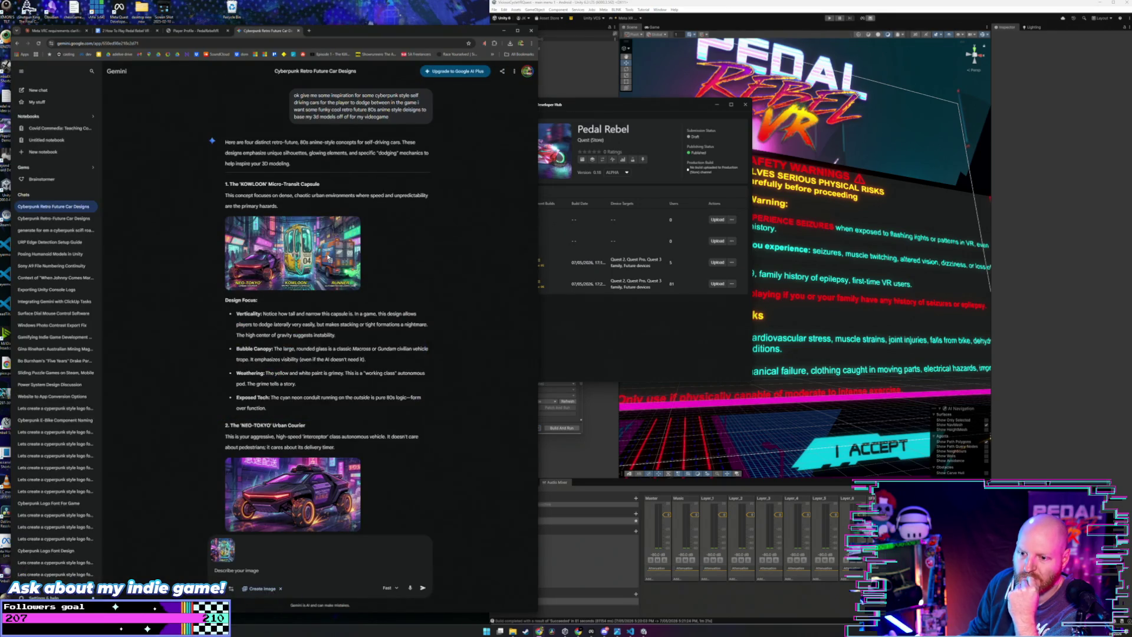
pyautogui.click(328, 257)
pyautogui.click(466, 70)
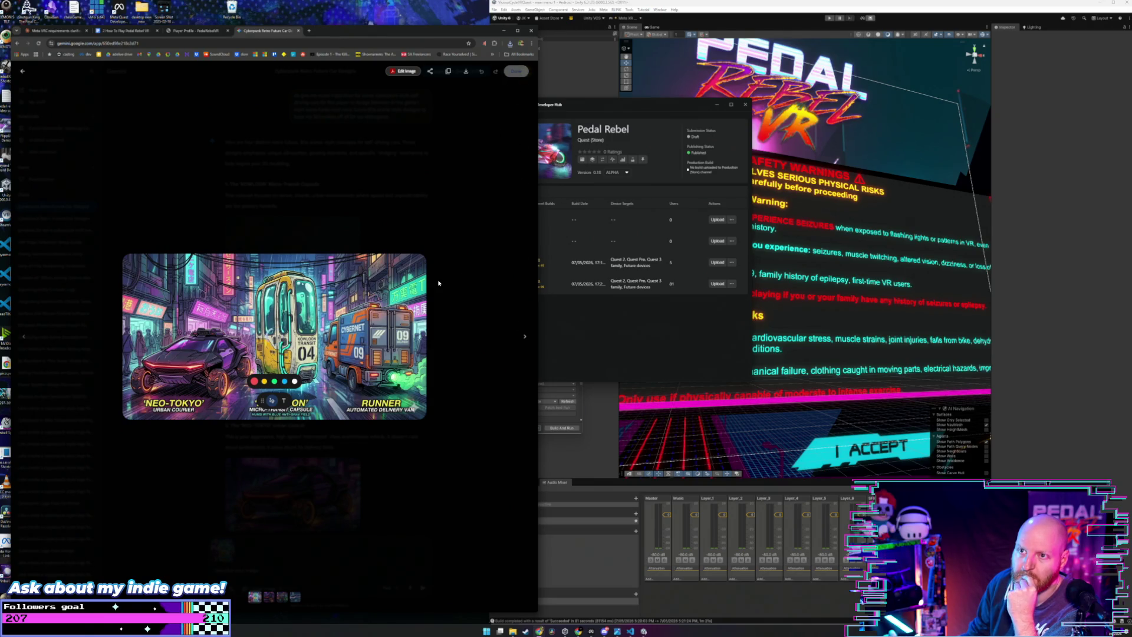
pyautogui.click(392, 231)
# Step: Clear the two attached prompt images and download the full-size NEO-TOKYO car image
pyautogui.scroll(-3, 333, 483)
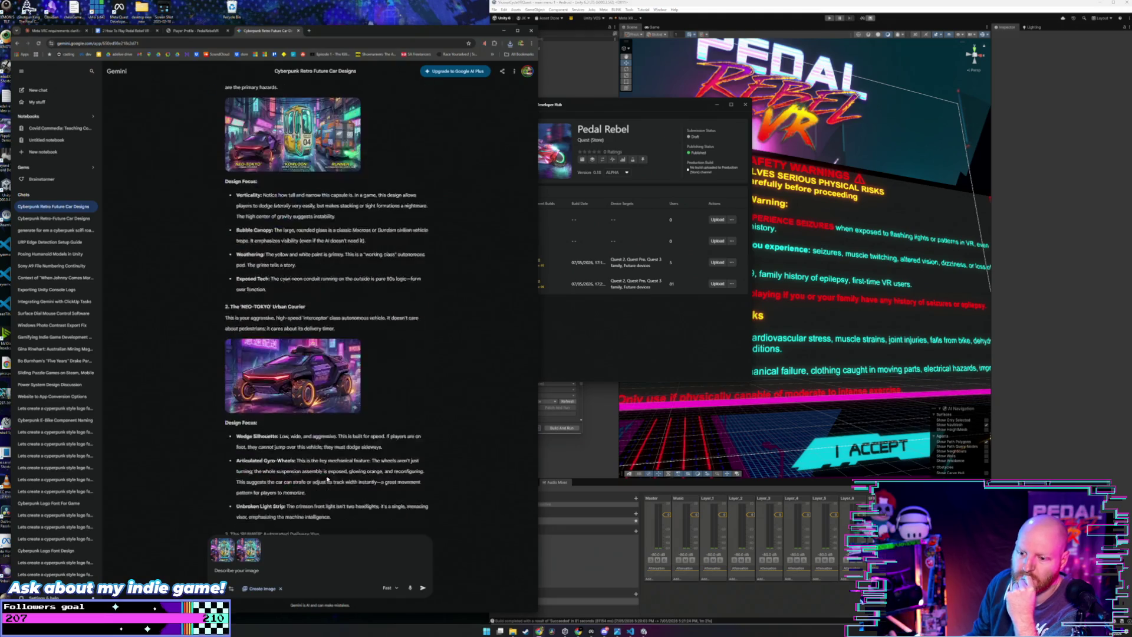
pyautogui.click(258, 540)
pyautogui.click(231, 541)
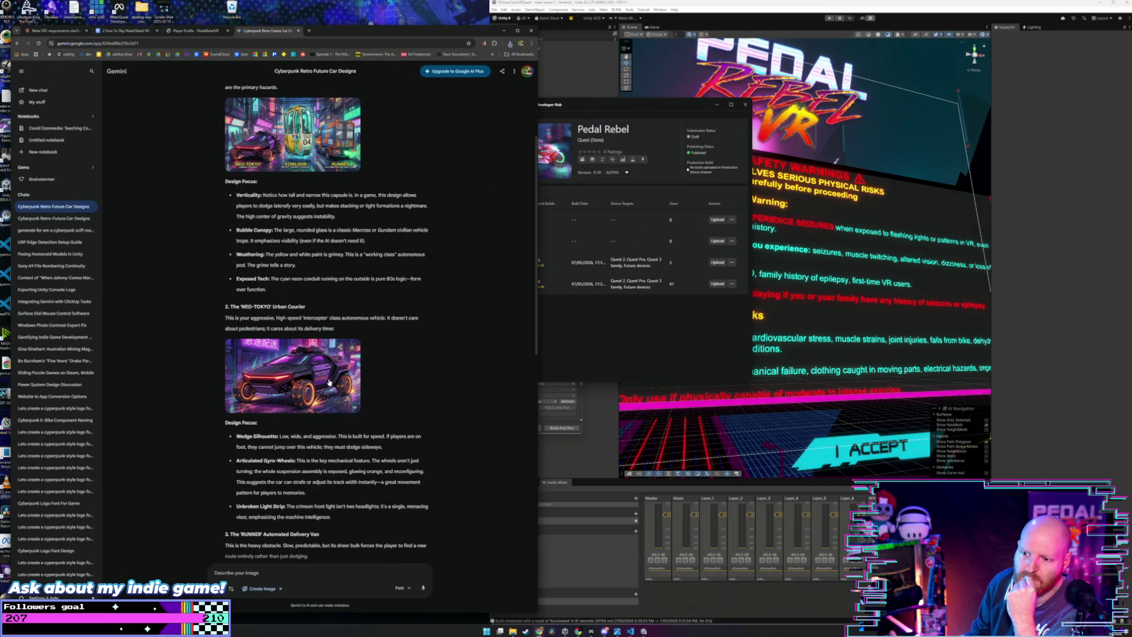
pyautogui.click(329, 382)
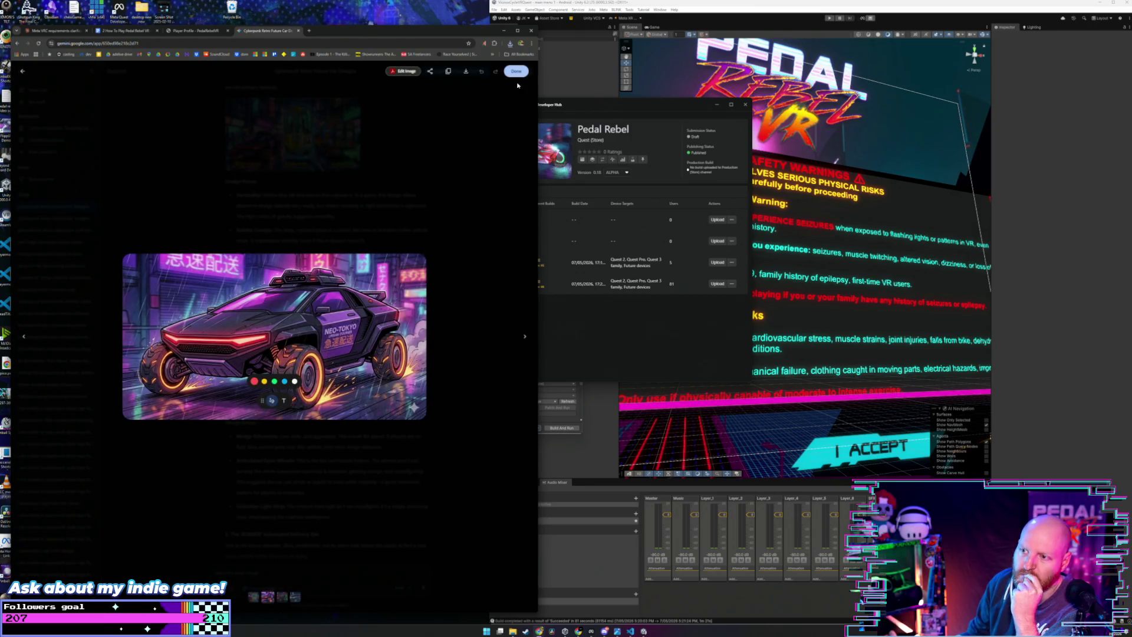
pyautogui.click(468, 71)
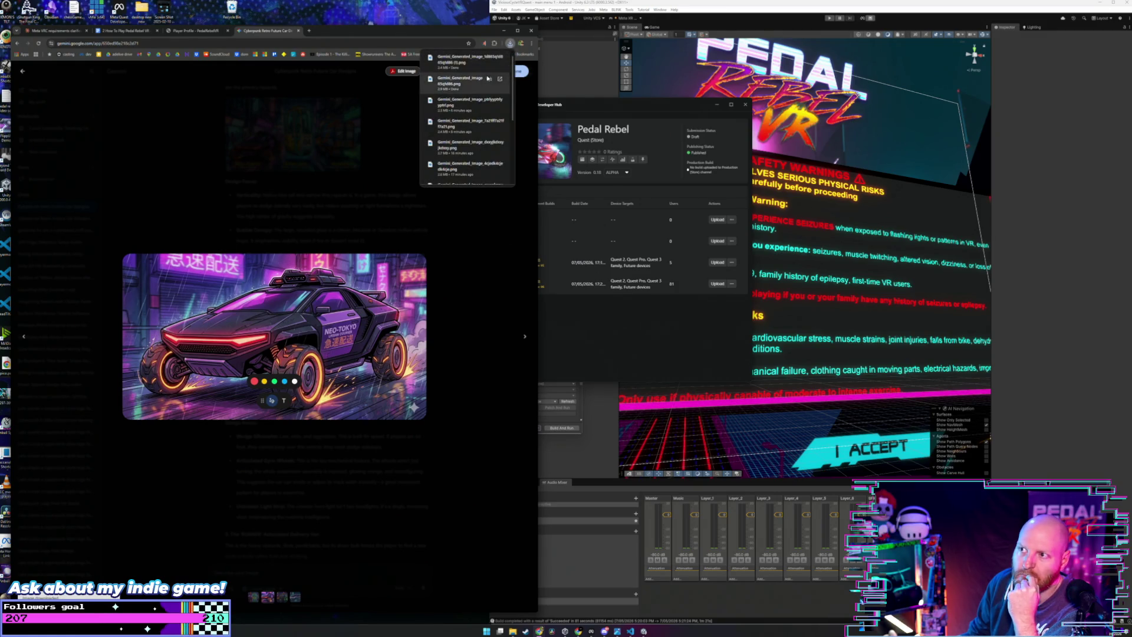
pyautogui.click(475, 196)
# Step: Download the full-size TYPE-O car concept image
pyautogui.scroll(-5, 470, 249)
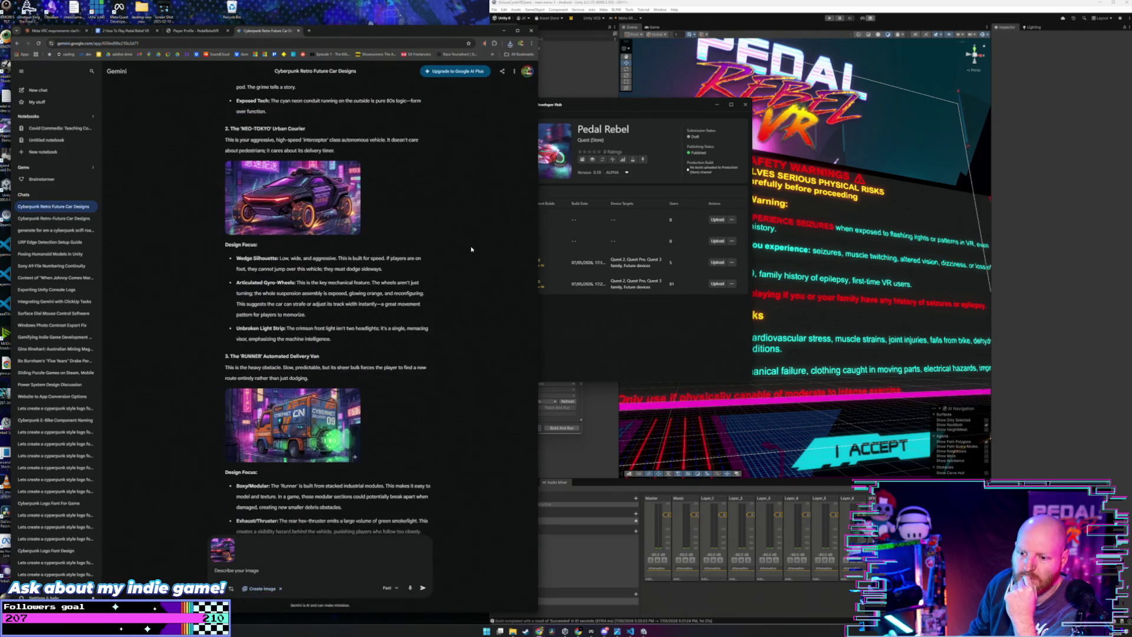
pyautogui.scroll(-4, 470, 247)
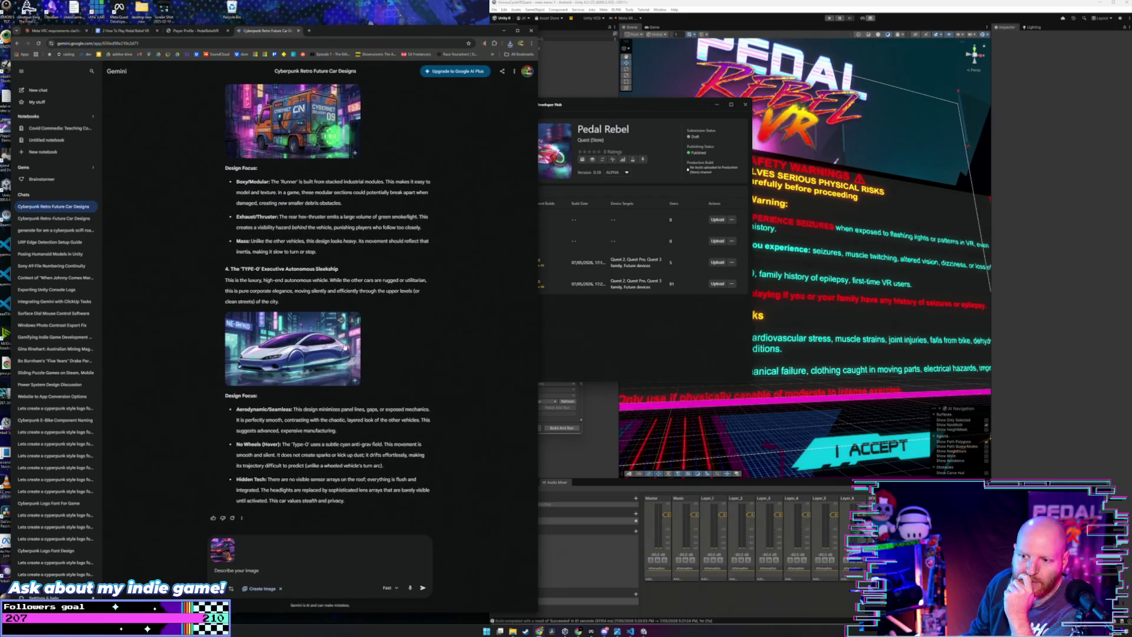
pyautogui.click(323, 352)
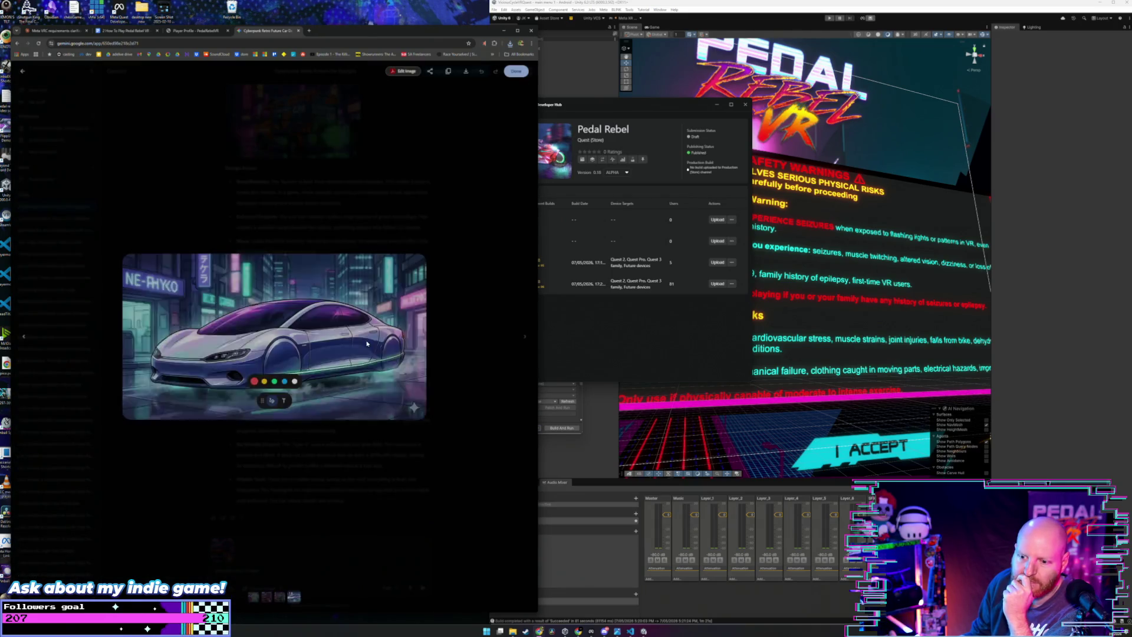
pyautogui.click(465, 72)
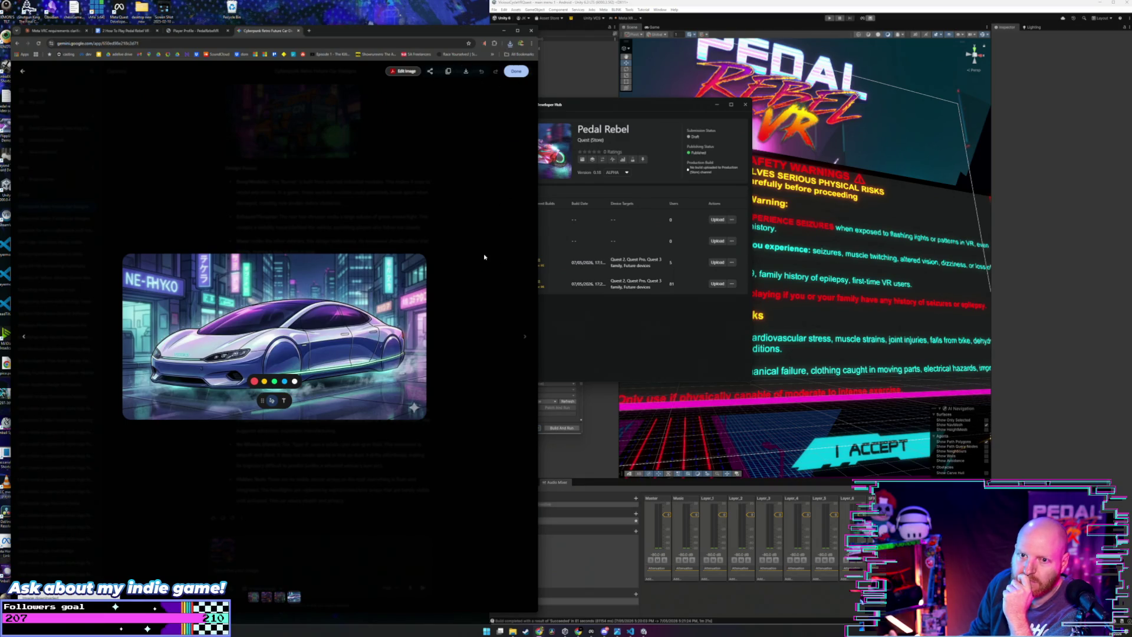
pyautogui.click(513, 71)
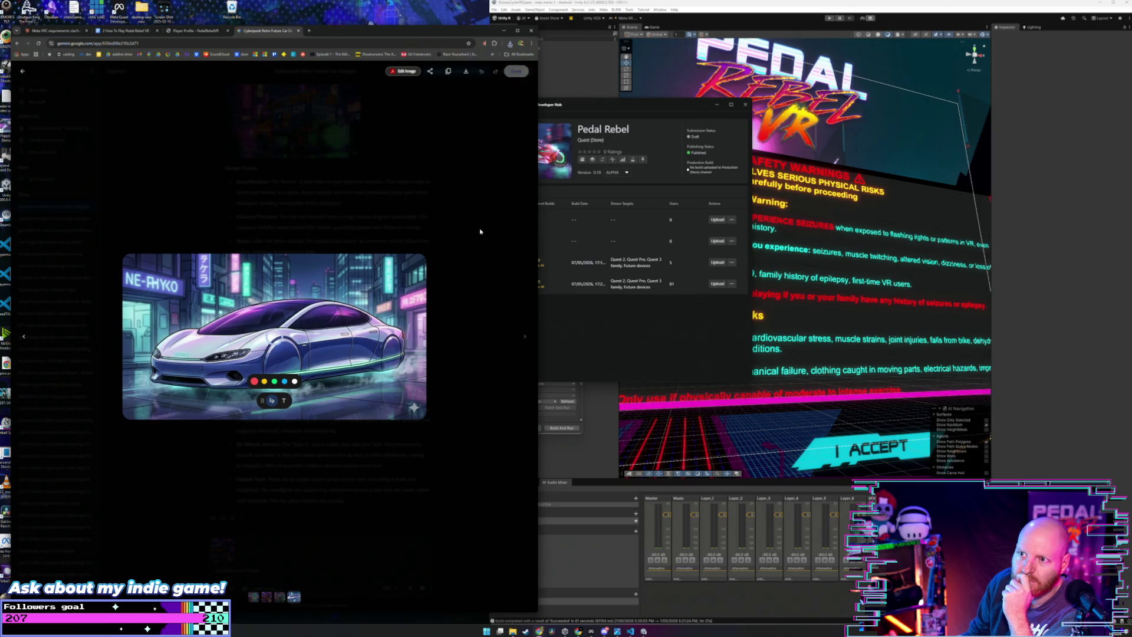
# Step: Download the full-size Runner delivery van concept image
pyautogui.scroll(5, 313, 267)
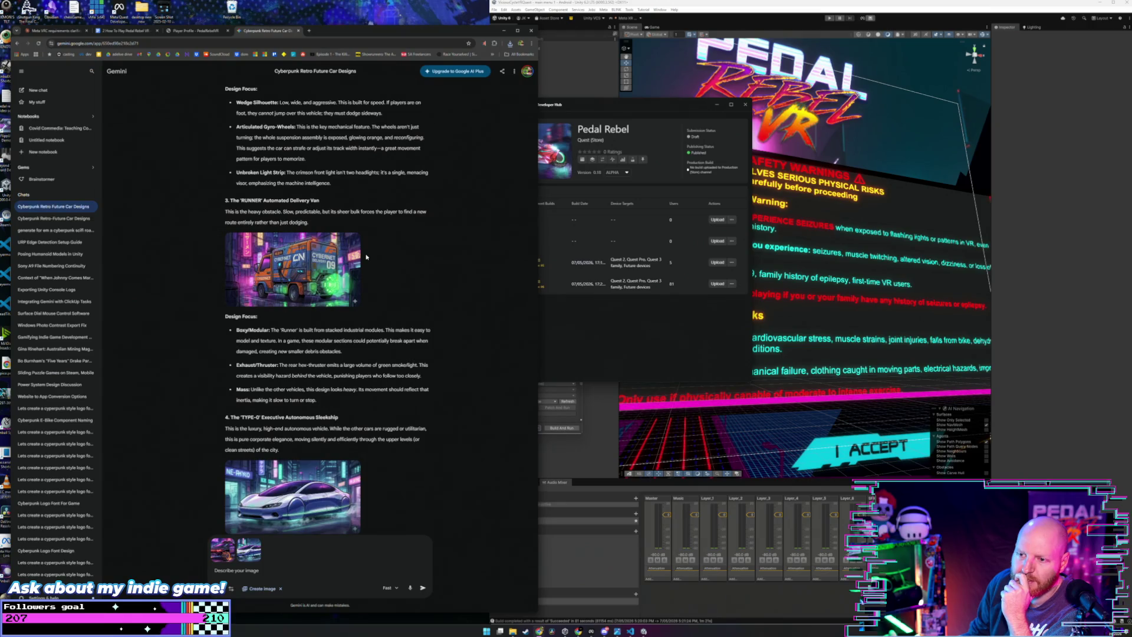
pyautogui.click(312, 267)
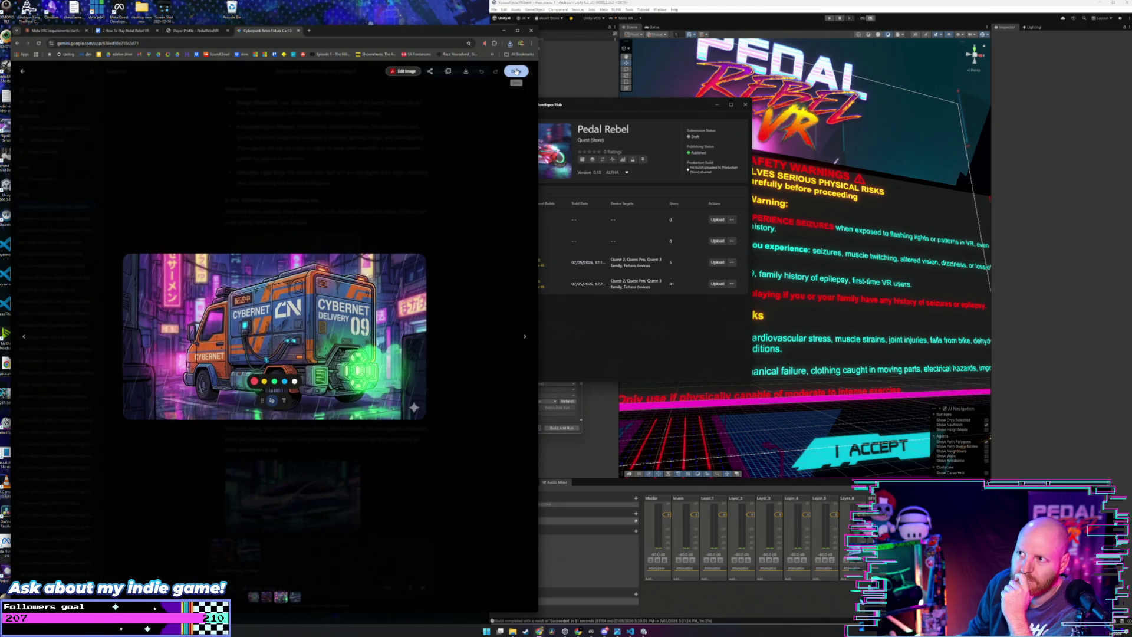
pyautogui.click(466, 72)
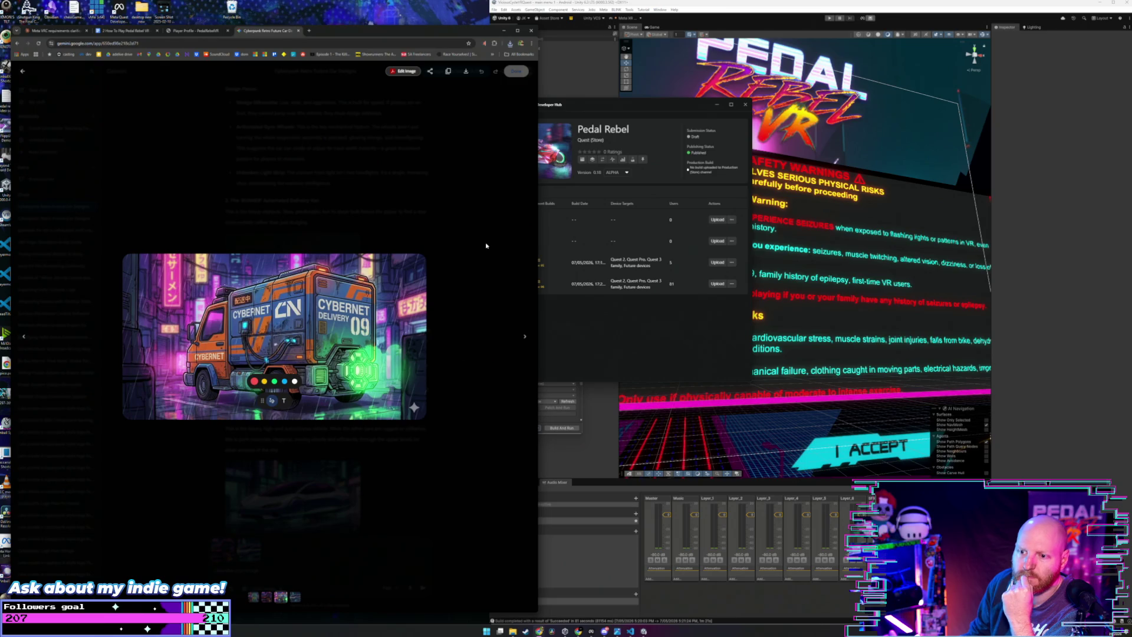
pyautogui.press('Escape')
pyautogui.scroll(15, 485, 242)
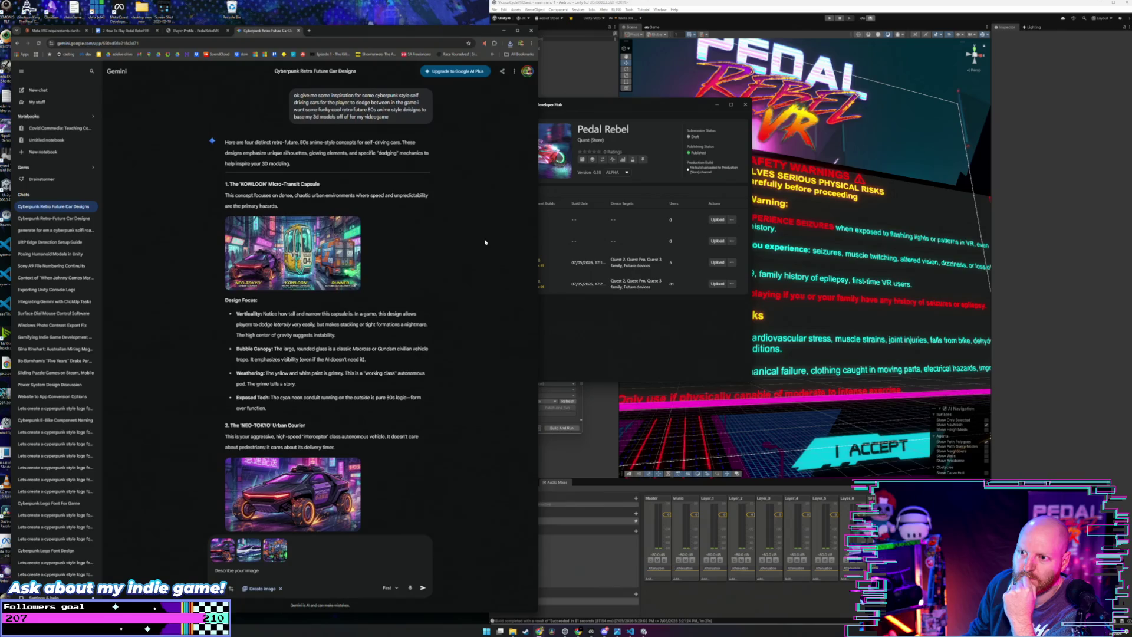
pyautogui.scroll(-15, 485, 241)
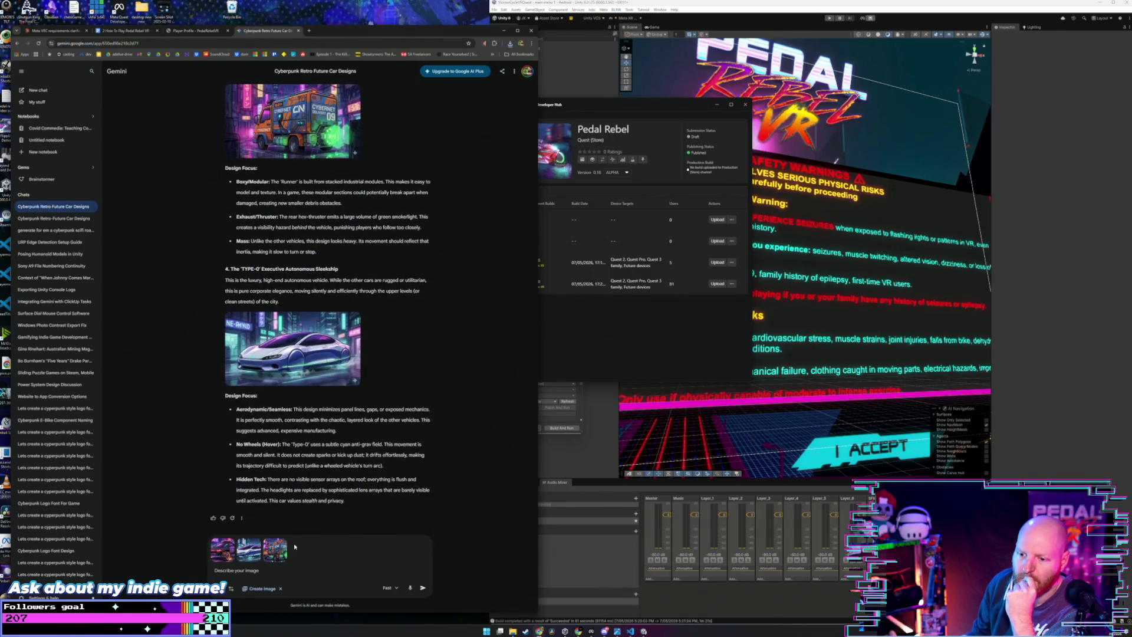
# Step: Clear the three attached images and send Gemini a prompt asking for more vehicle ideas
pyautogui.click(230, 543)
pyautogui.click(230, 543)
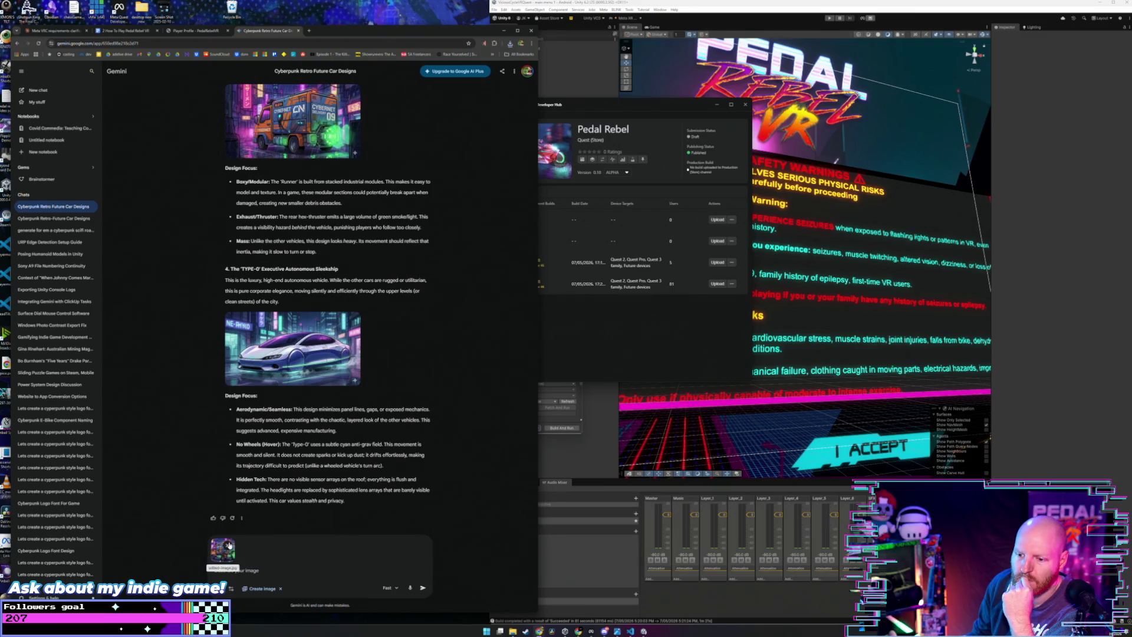
pyautogui.click(230, 543)
pyautogui.write('nice')
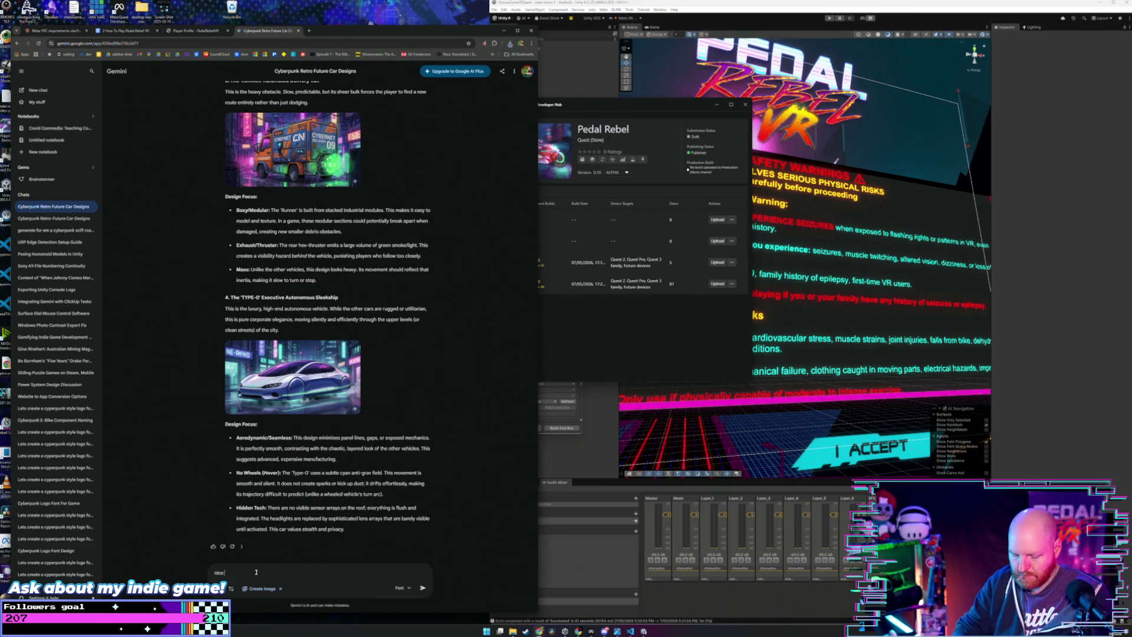
pyautogui.write(' got any other ide')
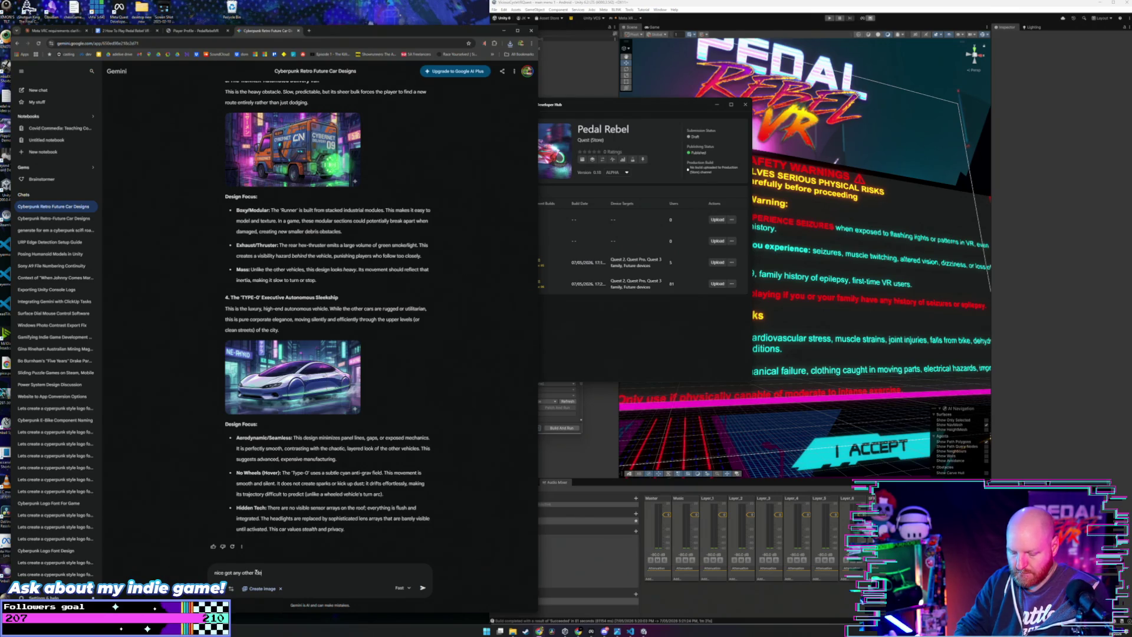
pyautogui.write('v')
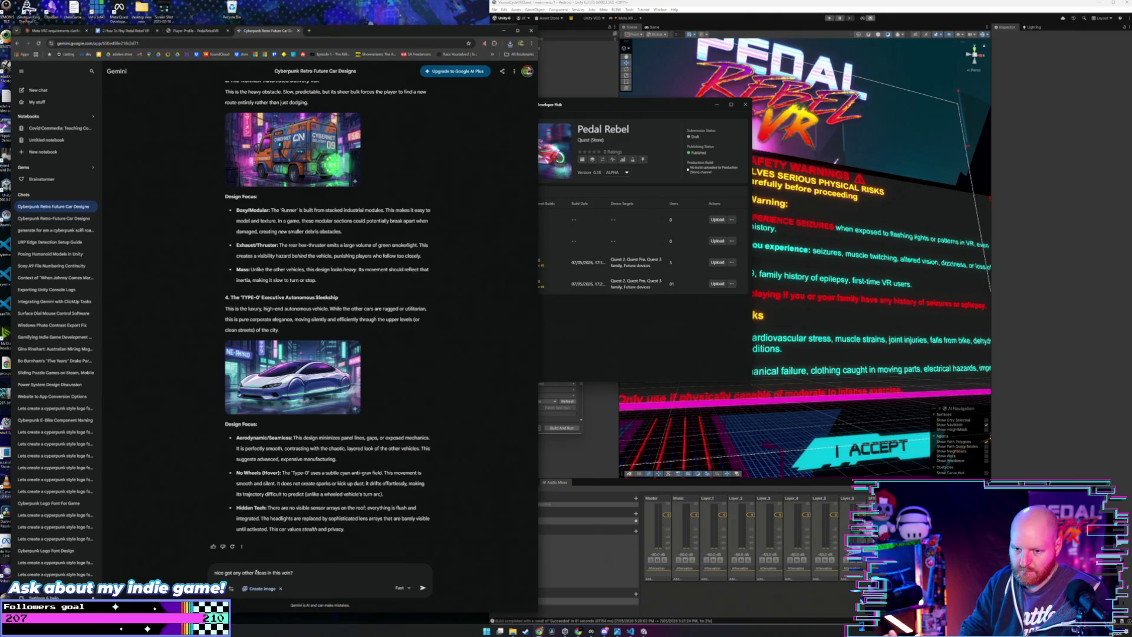
pyautogui.press('Return')
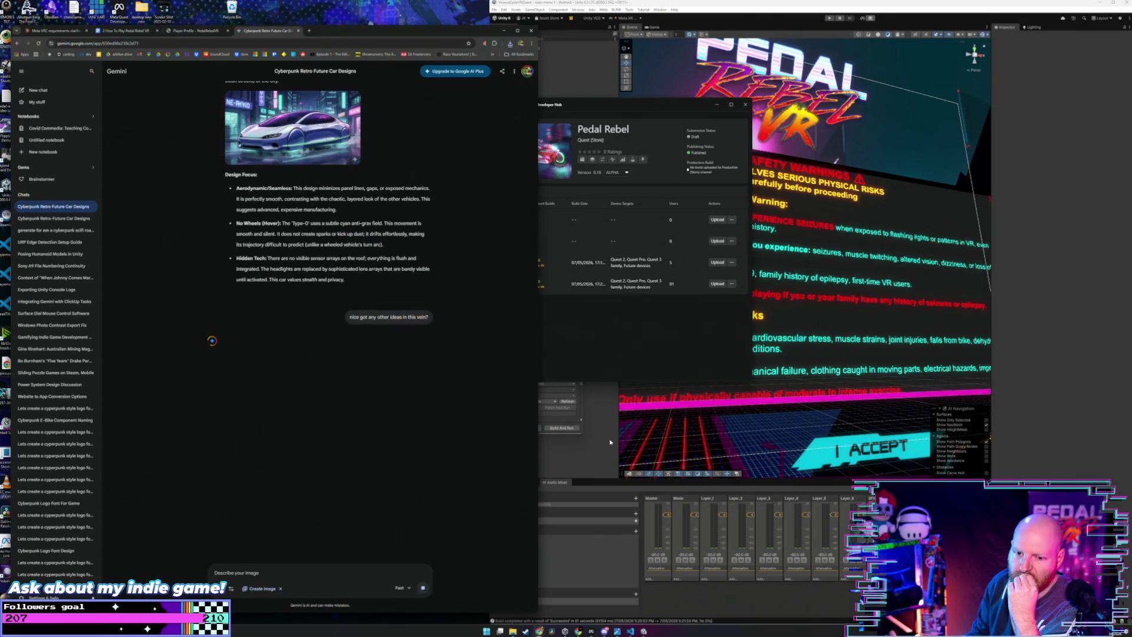
# Step: Close all leftover File Explorer windows, including folders 89 through 92
pyautogui.click(590, 307)
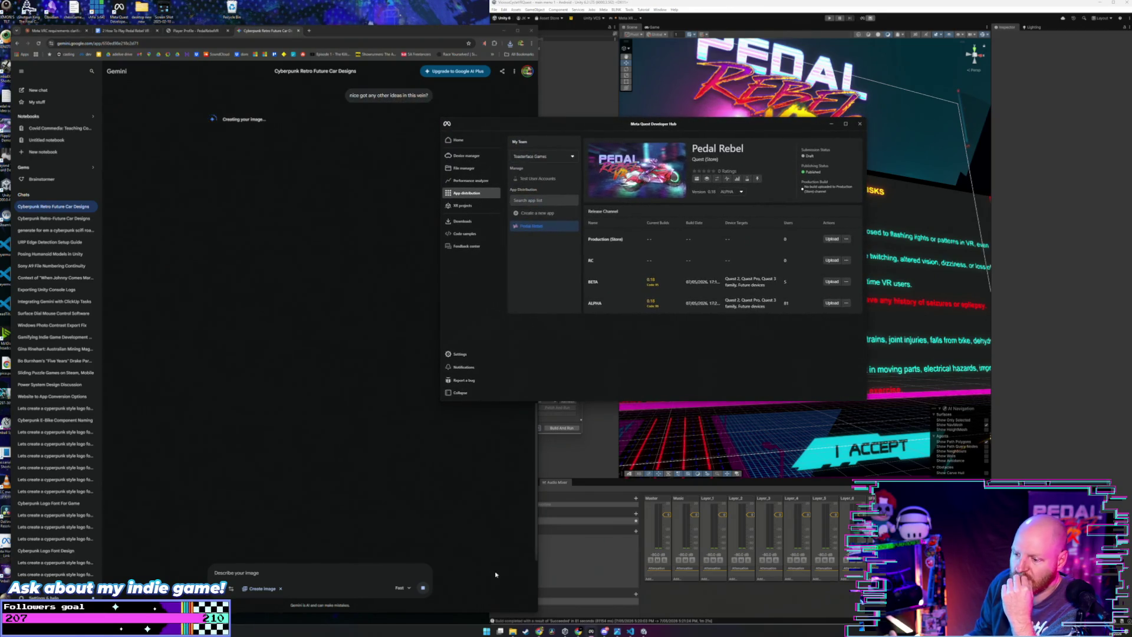
pyautogui.moveTo(519, 633)
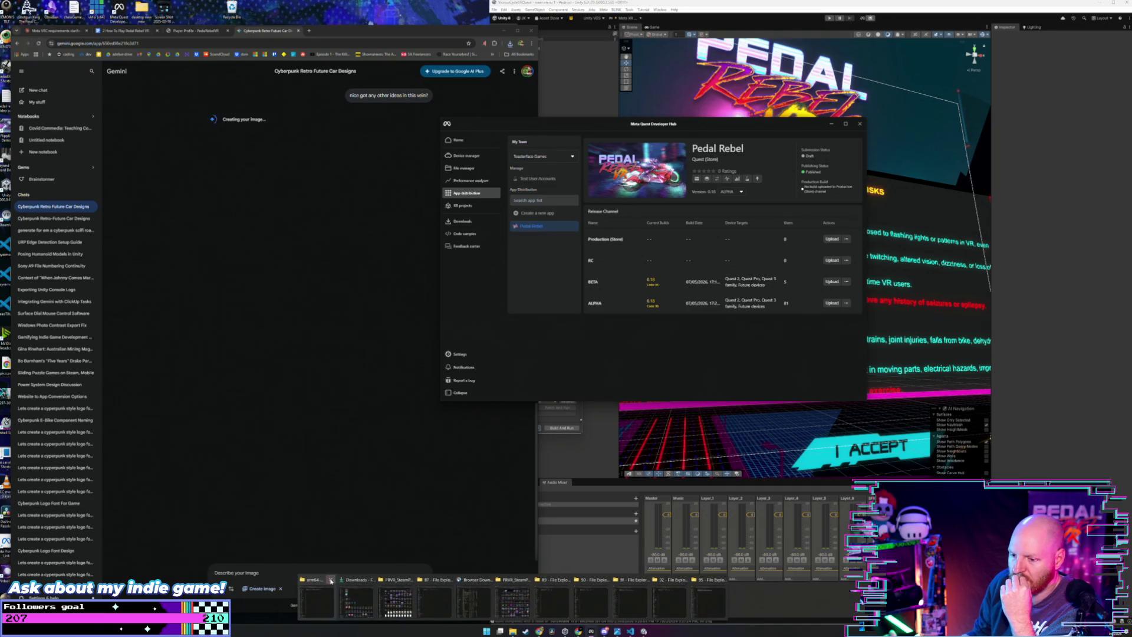
pyautogui.click(350, 580)
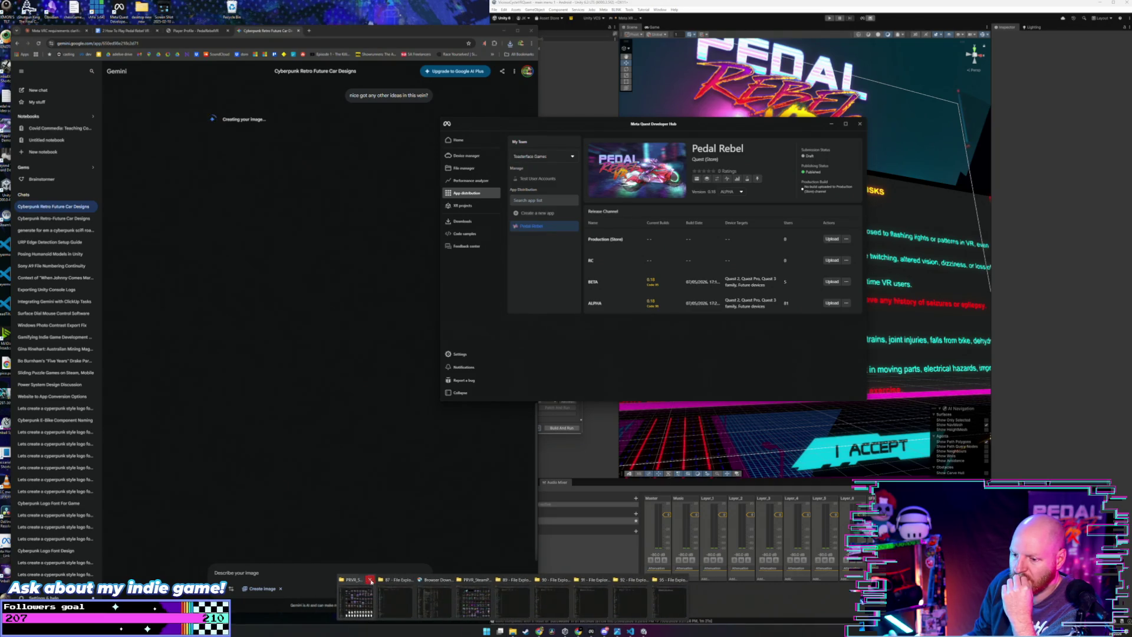
pyautogui.click(370, 581)
pyautogui.click(389, 581)
pyautogui.click(409, 580)
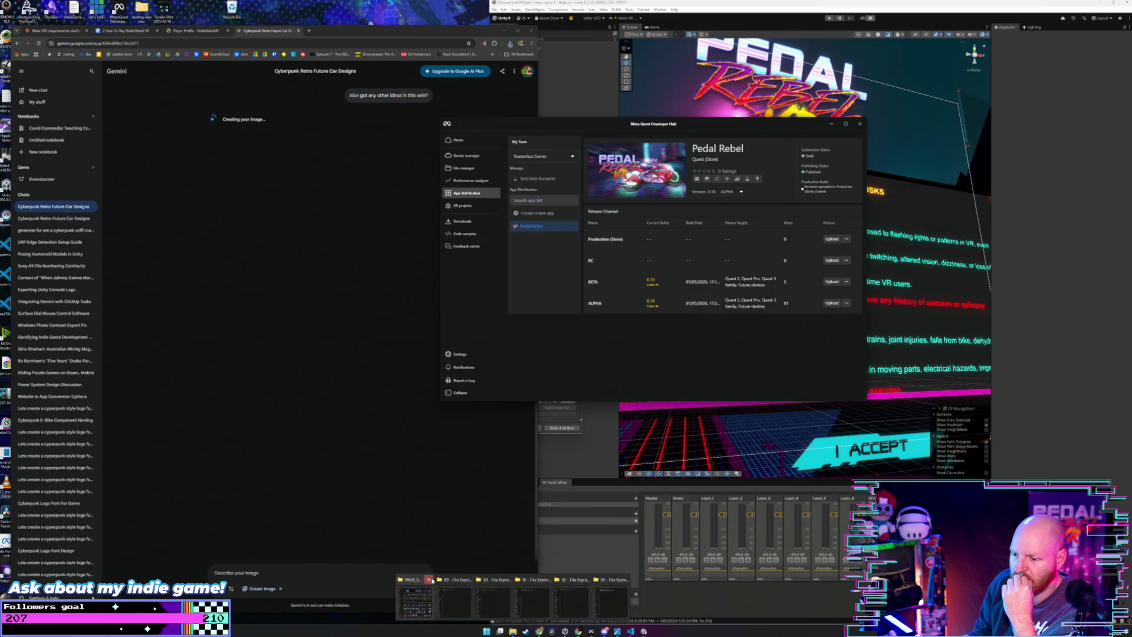
pyautogui.click(429, 580)
pyautogui.click(448, 580)
pyautogui.click(469, 579)
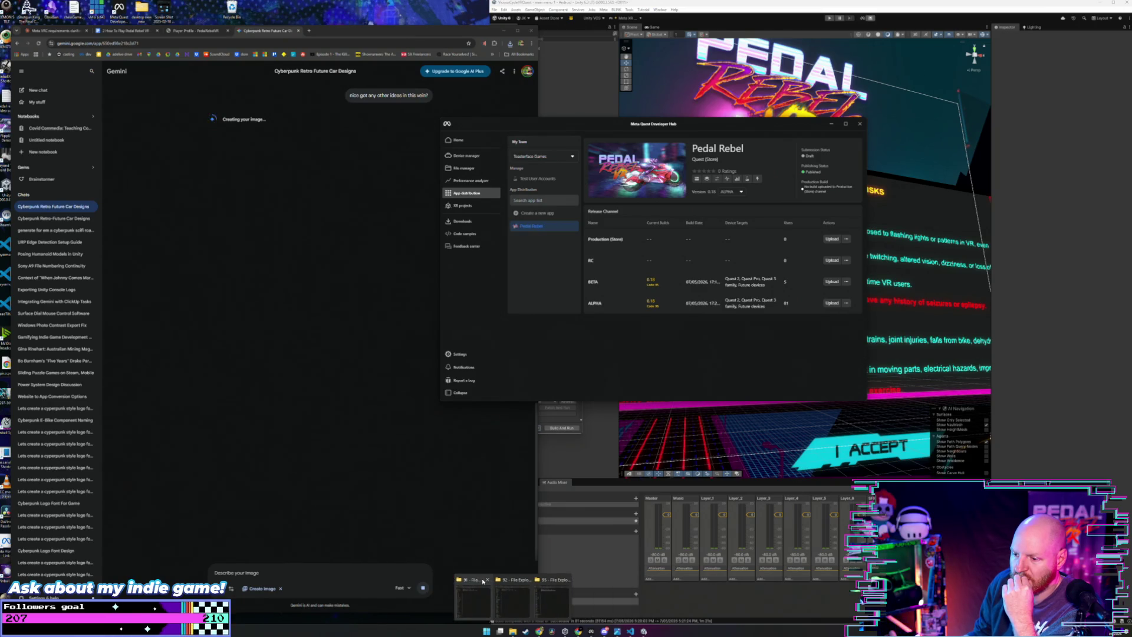
pyautogui.click(487, 580)
pyautogui.click(506, 580)
pyautogui.click(527, 581)
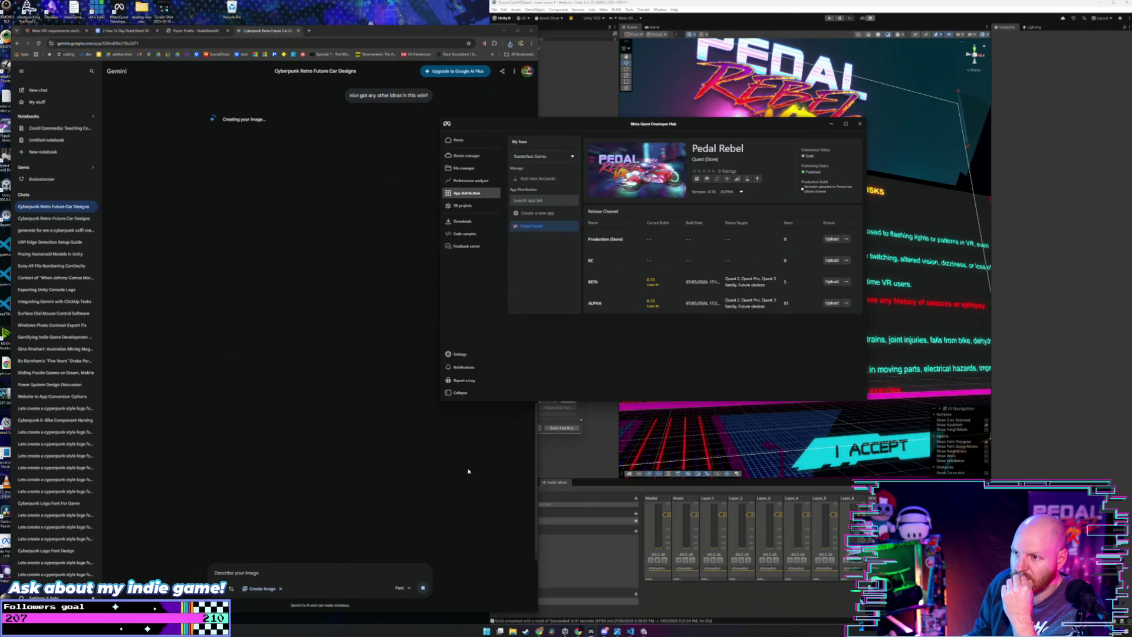
# Step: Move the Developer Hub window aside, open a new browser tab, and return to the car designs chat
pyautogui.click(346, 36)
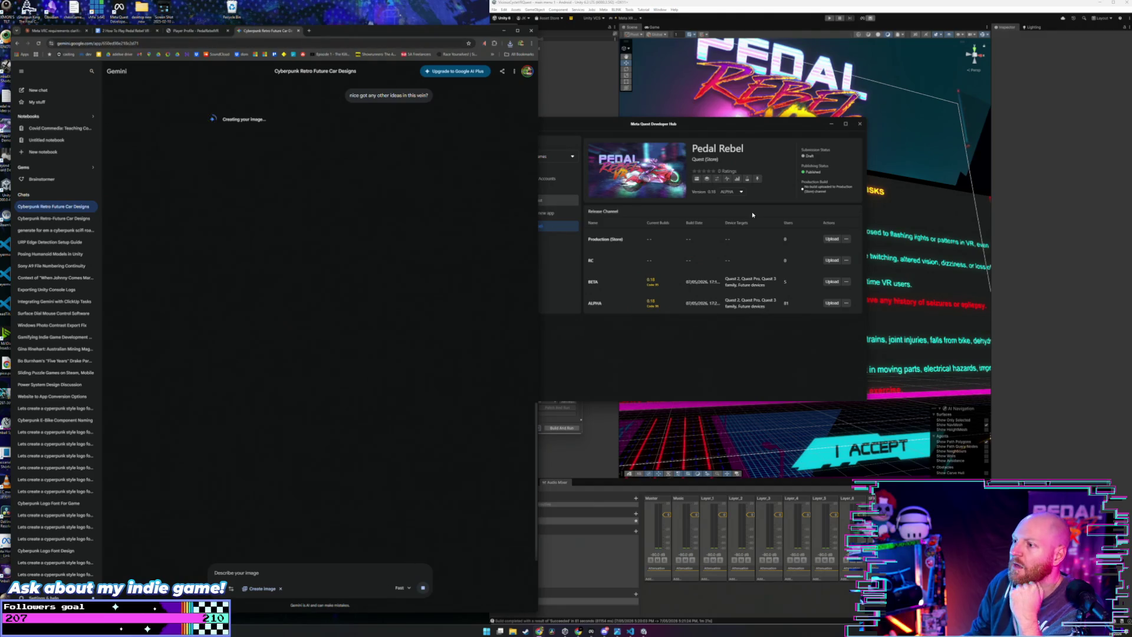
pyautogui.moveTo(749, 125)
pyautogui.mouseDown()
pyautogui.moveTo(845, 135)
pyautogui.moveTo(816, 144)
pyautogui.moveTo(871, 253)
pyautogui.mouseUp()
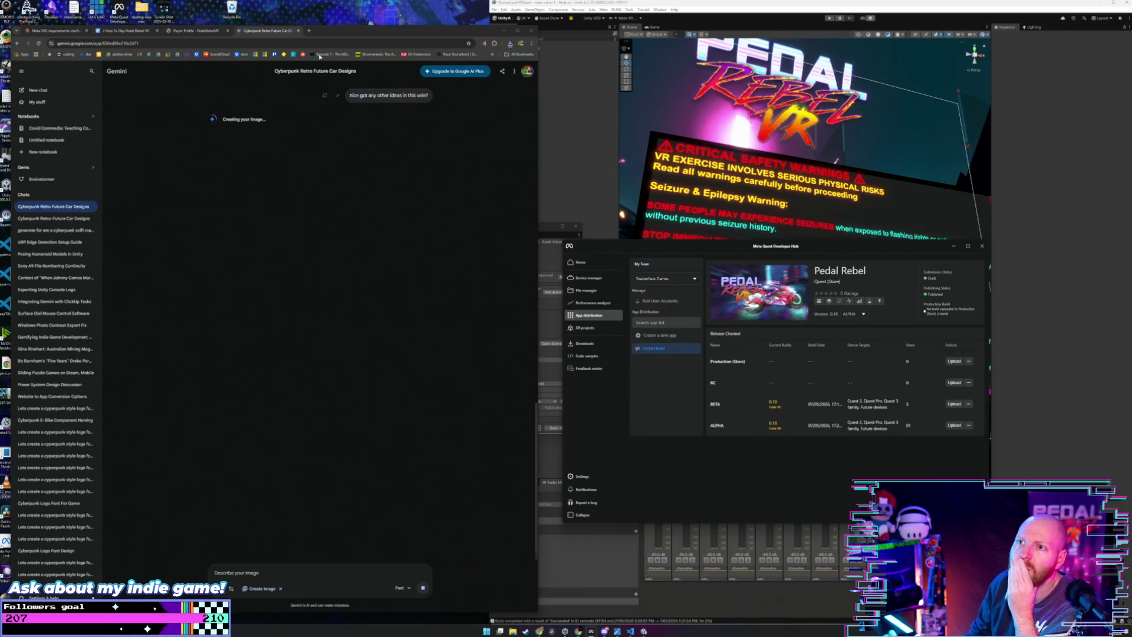
pyautogui.click(310, 32)
pyautogui.write('horizon.meta.com/casting/')
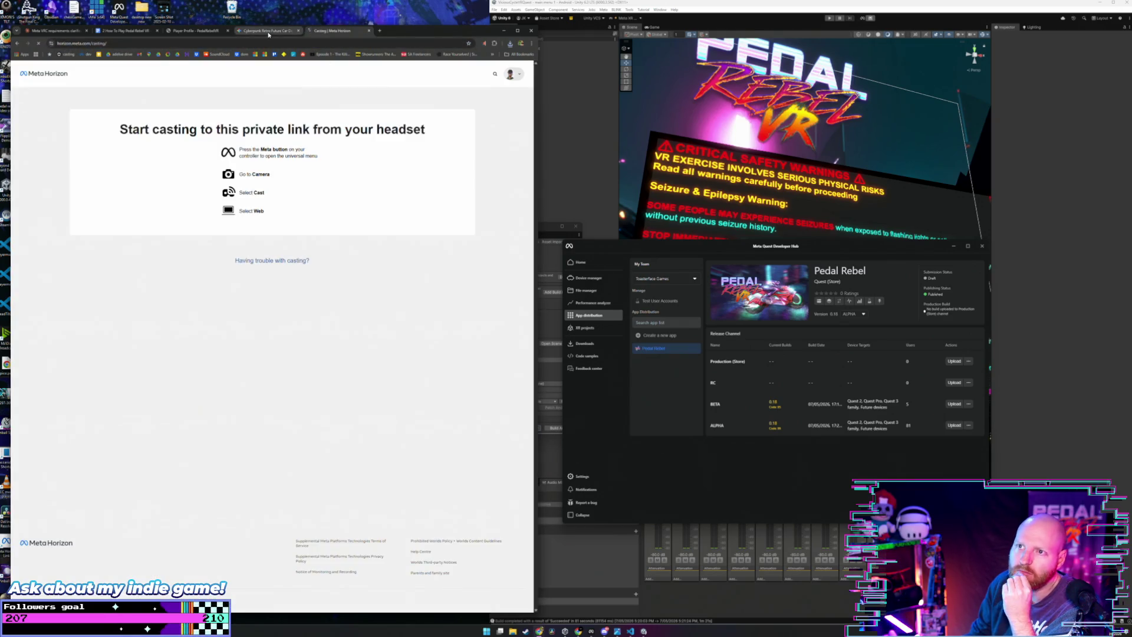
pyautogui.click(268, 33)
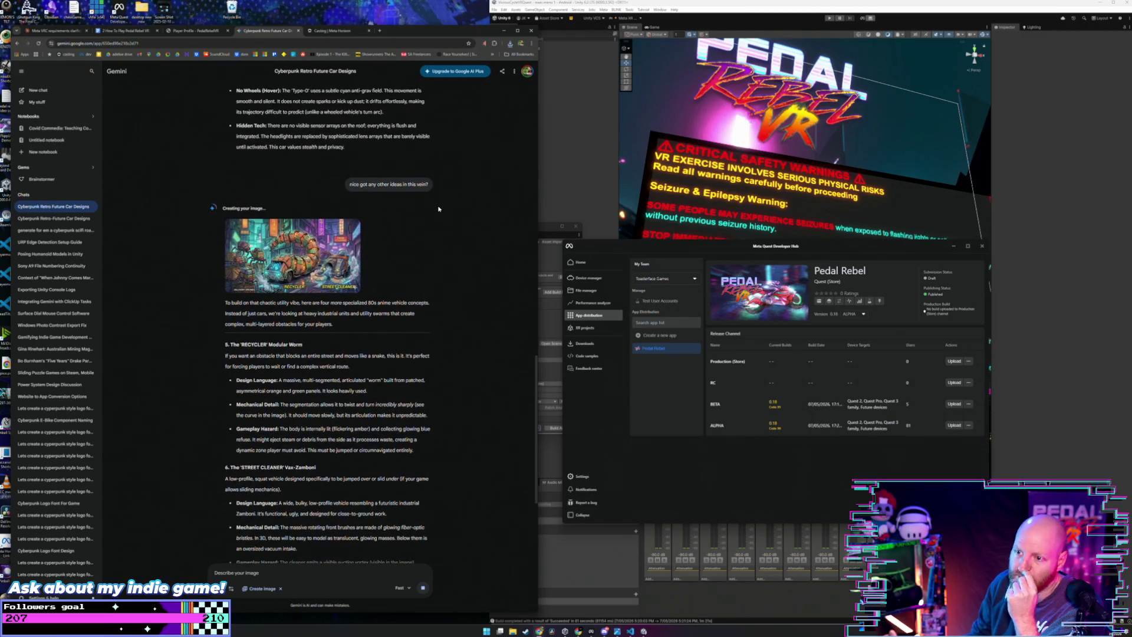
# Step: Download the full-size generated worm vehicle image
pyautogui.scroll(1, 439, 209)
pyautogui.scroll(2, 439, 209)
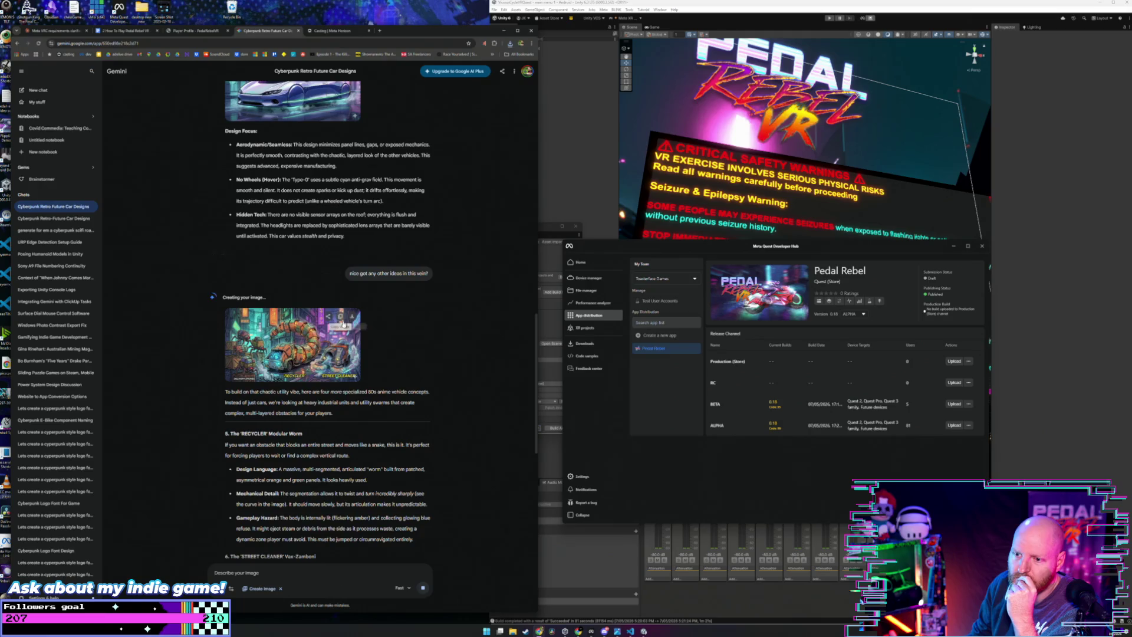
pyautogui.click(307, 327)
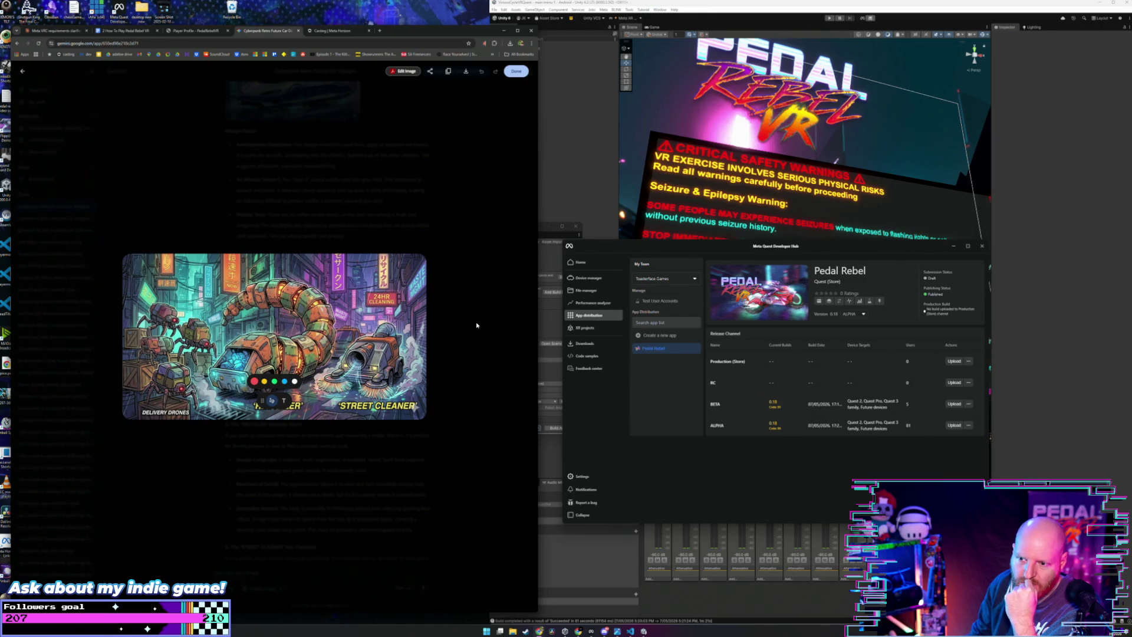
pyautogui.click(476, 325)
pyautogui.click(340, 307)
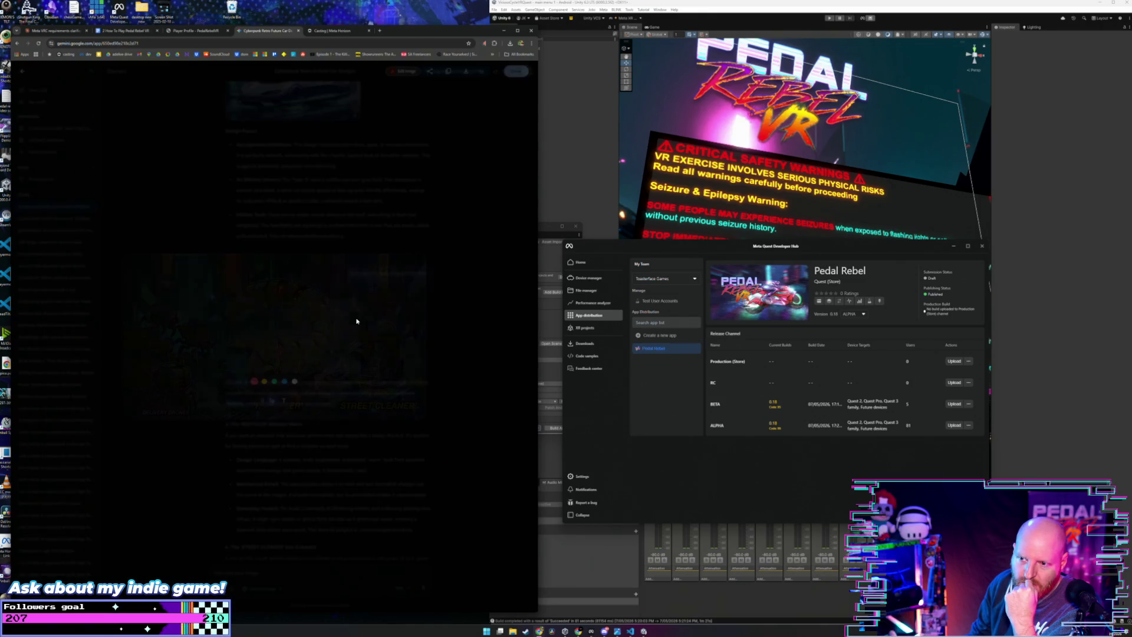
pyautogui.click(466, 71)
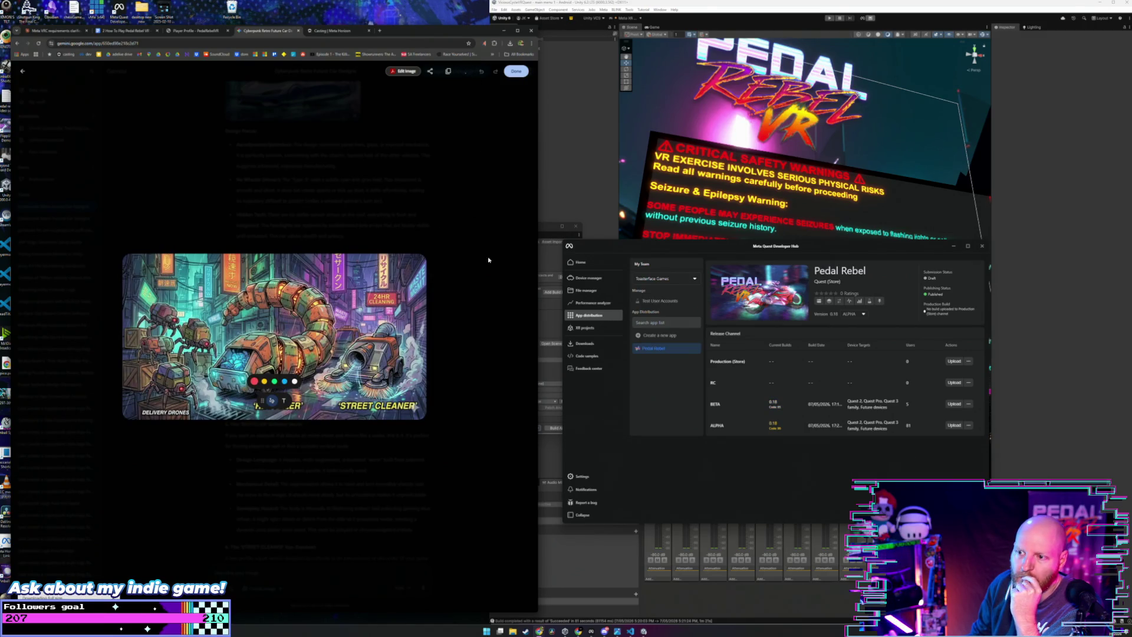
pyautogui.click(488, 274)
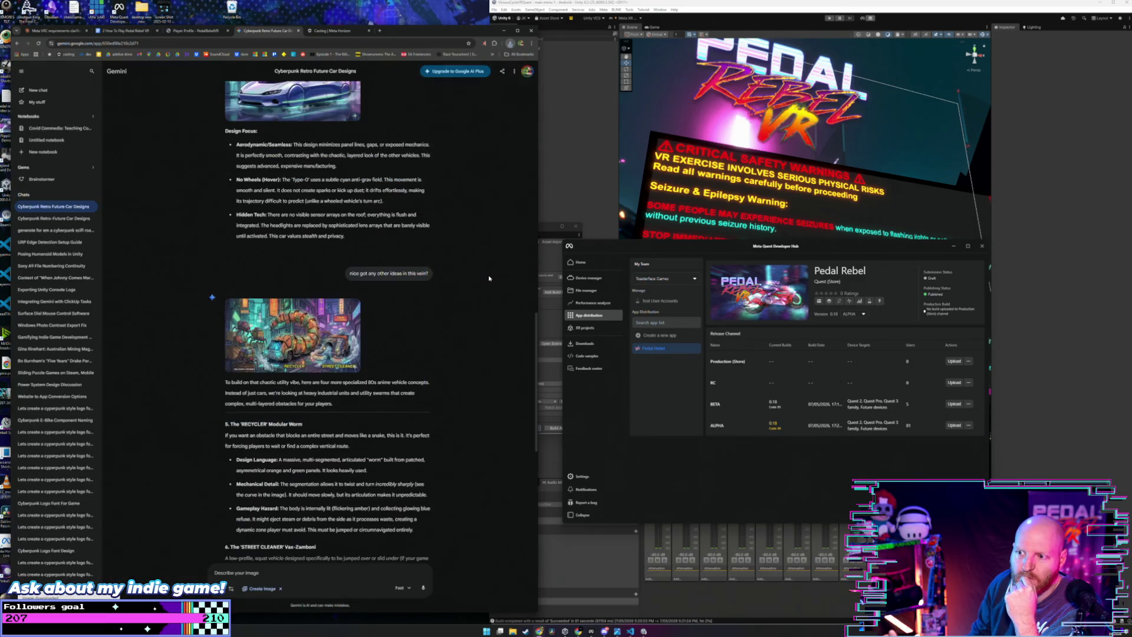
# Step: Resend the original car-inspiration prompt in a new Gemini chat, then show the casting page
pyautogui.scroll(5, 487, 275)
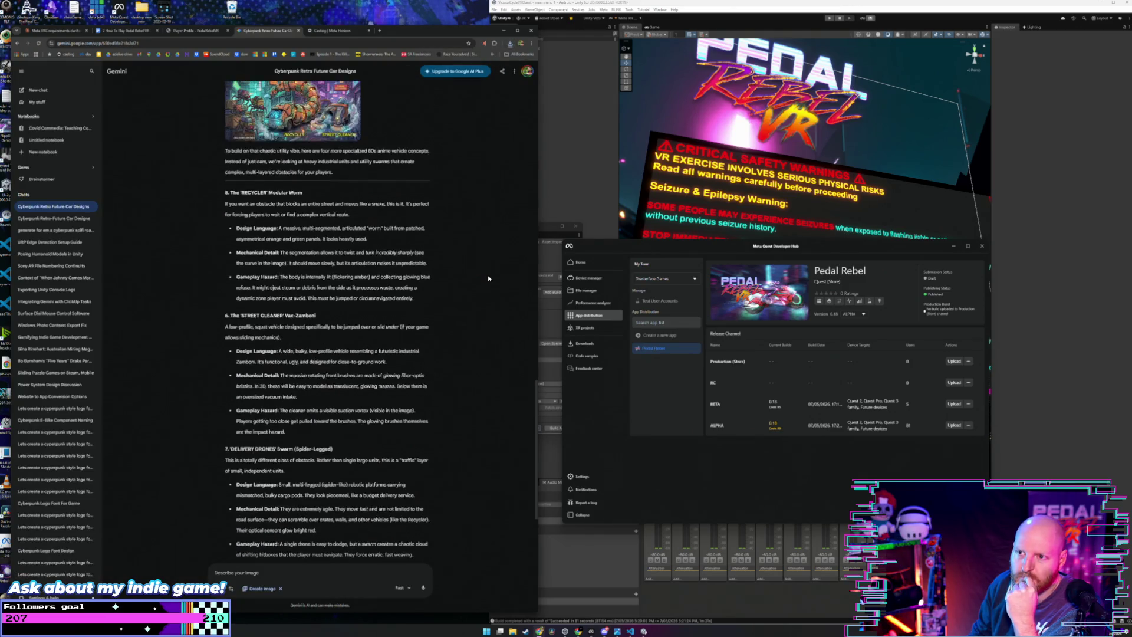
pyautogui.scroll(15, 474, 270)
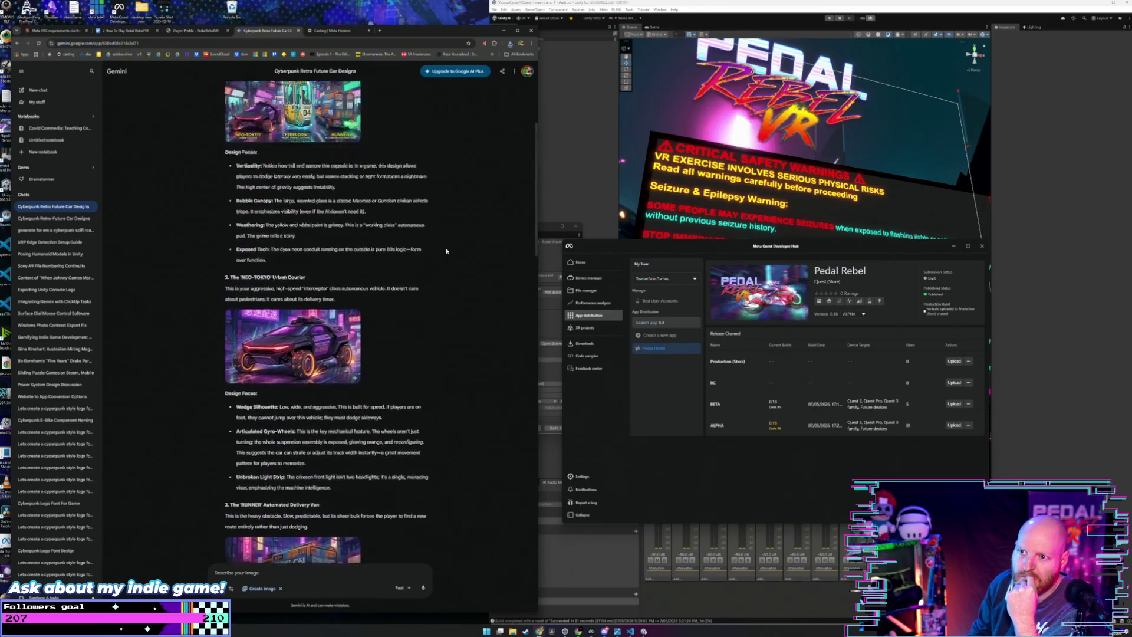
pyautogui.scroll(1, 433, 255)
pyautogui.moveTo(392, 117); pyautogui.dragTo(294, 96)
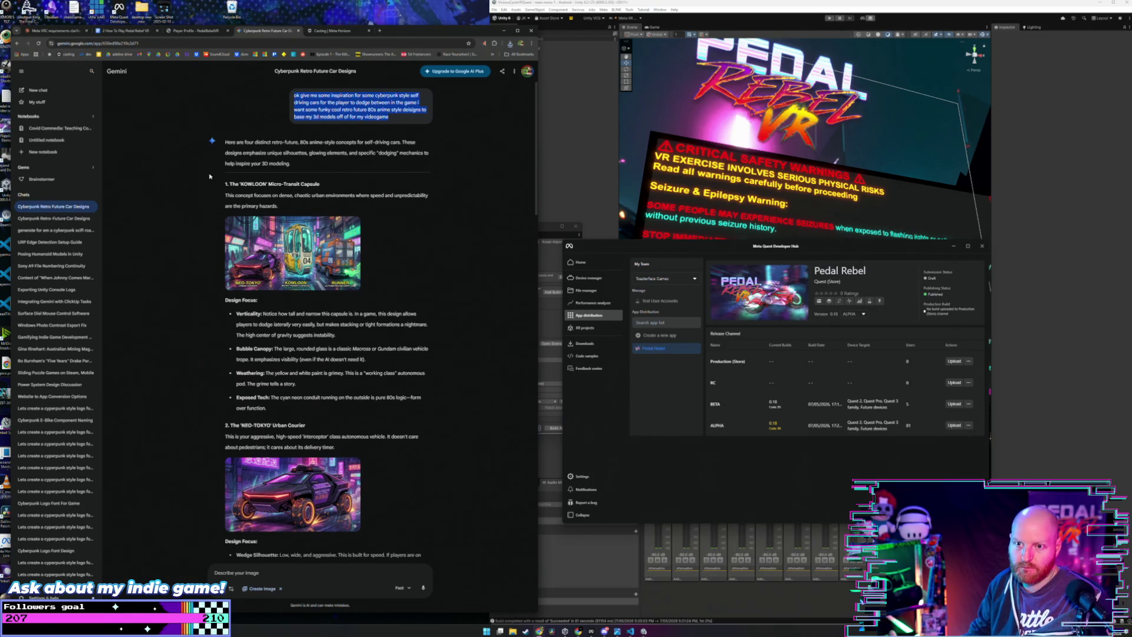
pyautogui.click(38, 90)
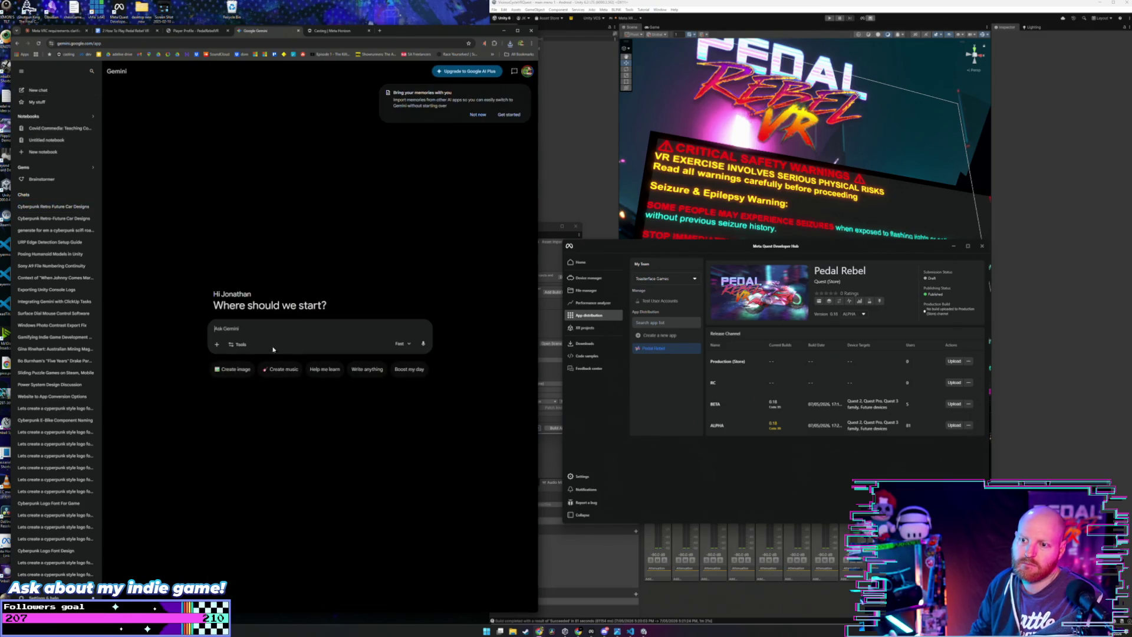
pyautogui.hotkey('ctrl', 'v')
pyautogui.press('Return')
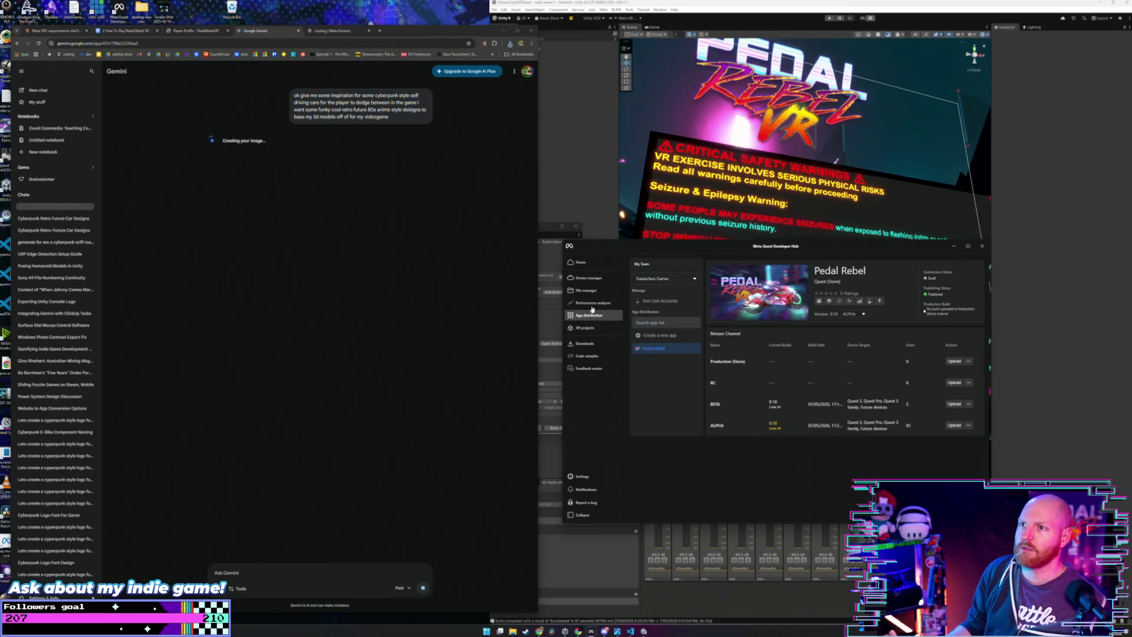
pyautogui.click(333, 30)
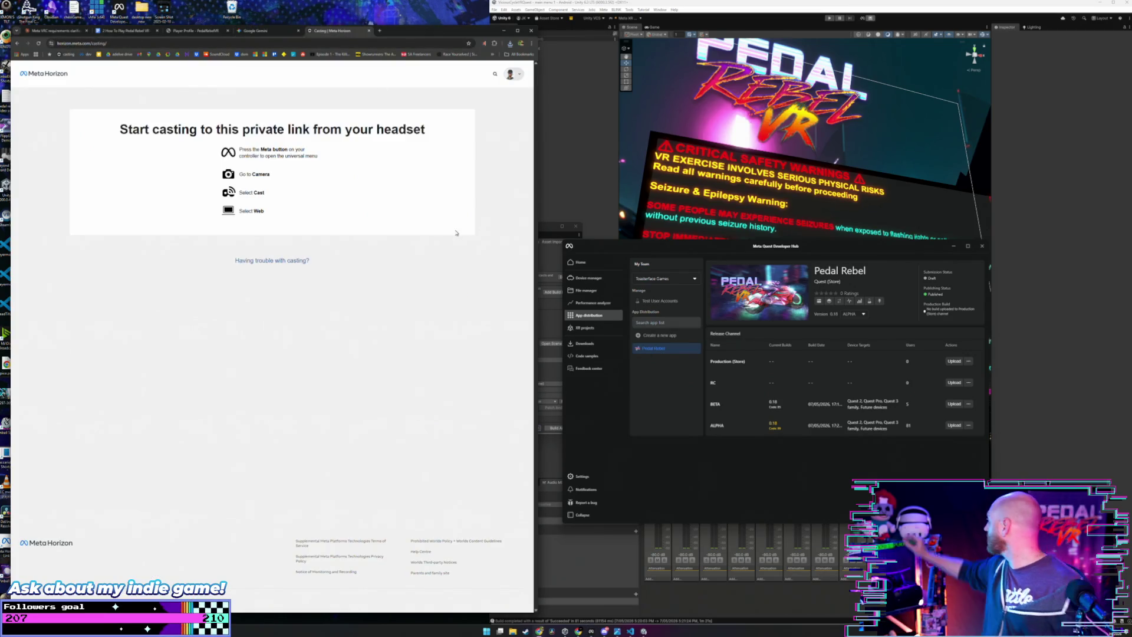
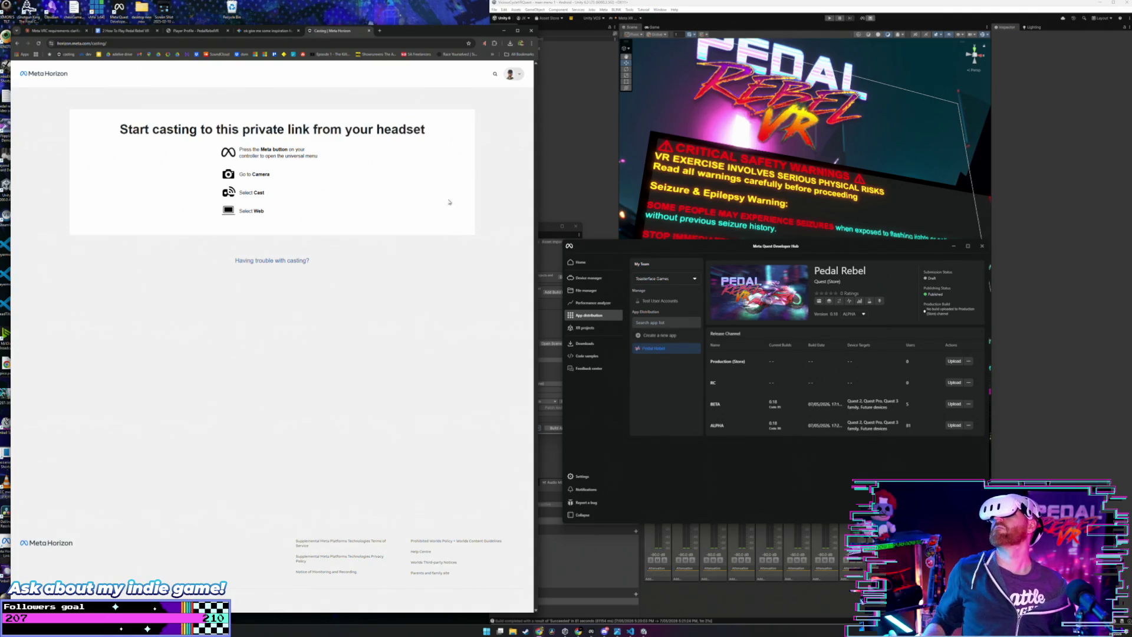
# Step: Minimize the Meta Quest Developer Hub window so the casting page can load the headset stream
pyautogui.click(952, 246)
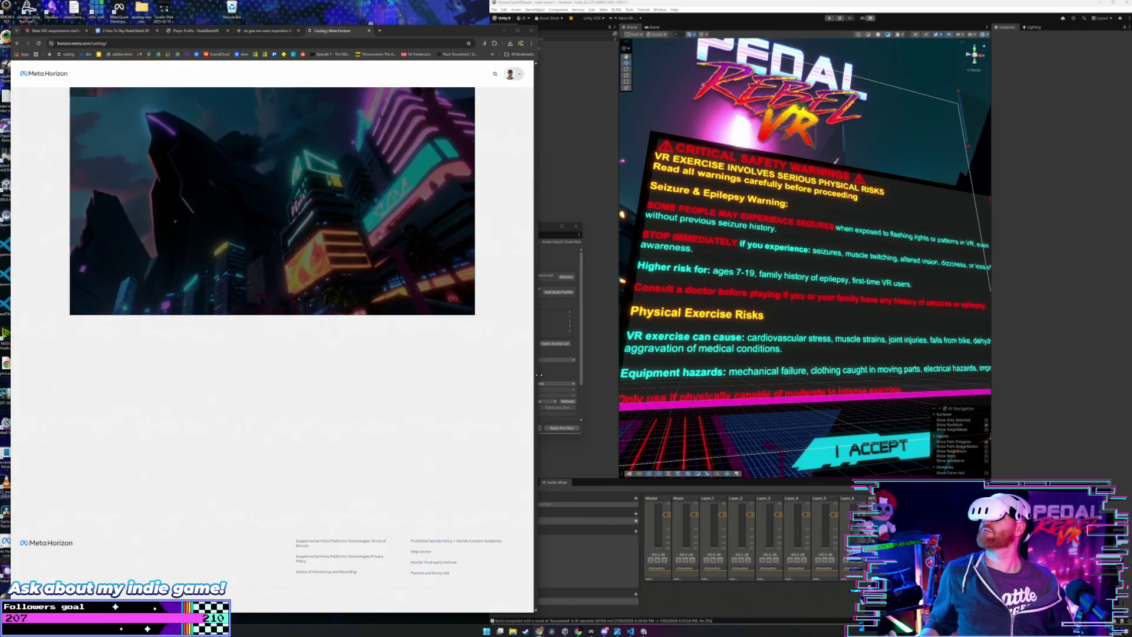
# Step: Drag the browser's right edge outward so the headset cast video plays larger
pyautogui.moveTo(539, 375); pyautogui.dragTo(609, 383)
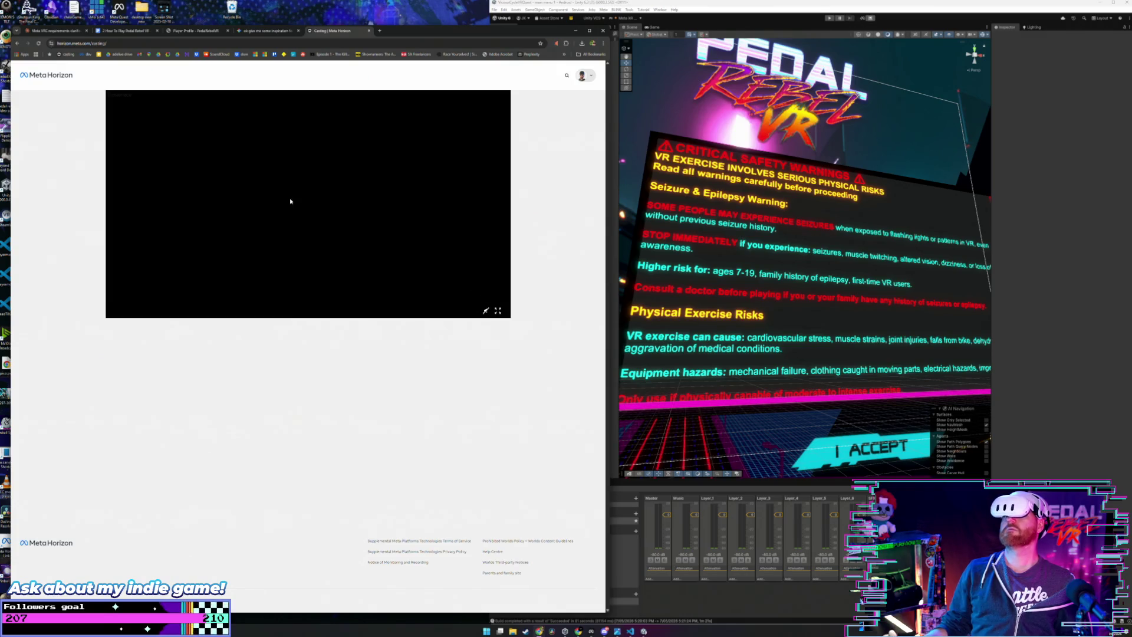
# Step: Reload the Casting | Meta Horizon page to bring back the start-casting prompt
pyautogui.click(39, 43)
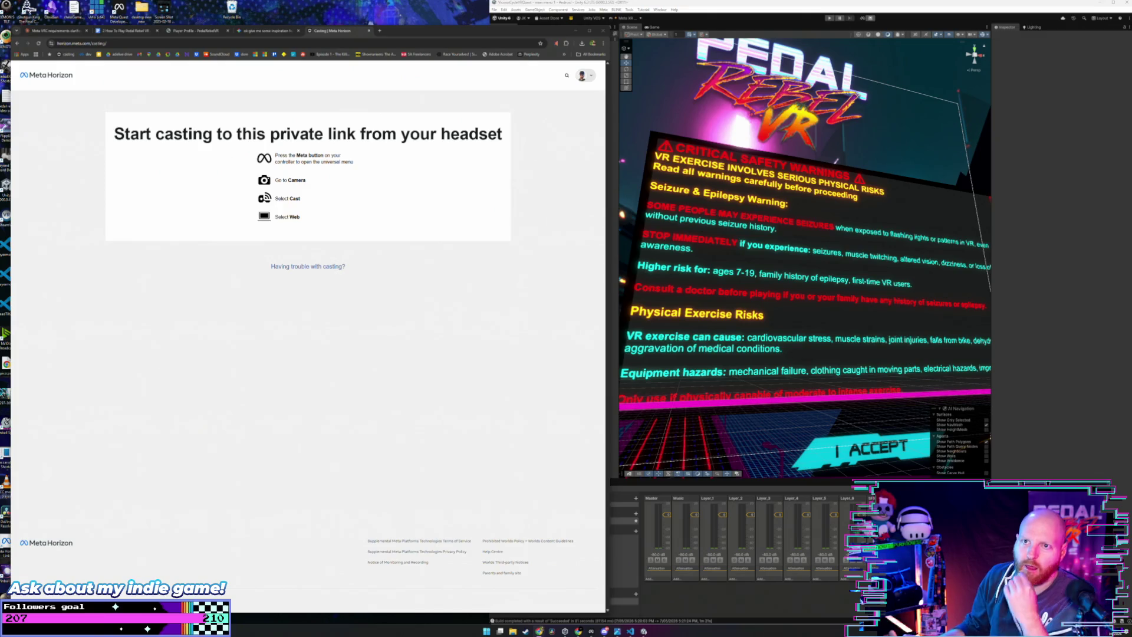
# Step: Open the player profile, view the Play Schedule calendar, then scroll through the overview panels
pyautogui.click(189, 30)
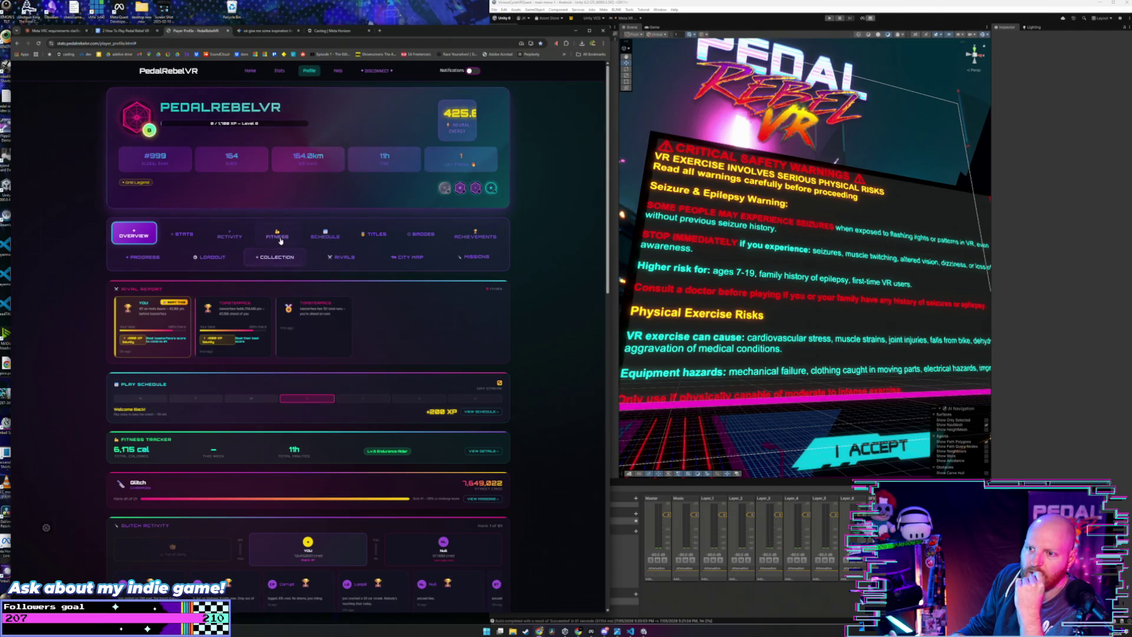
pyautogui.click(325, 233)
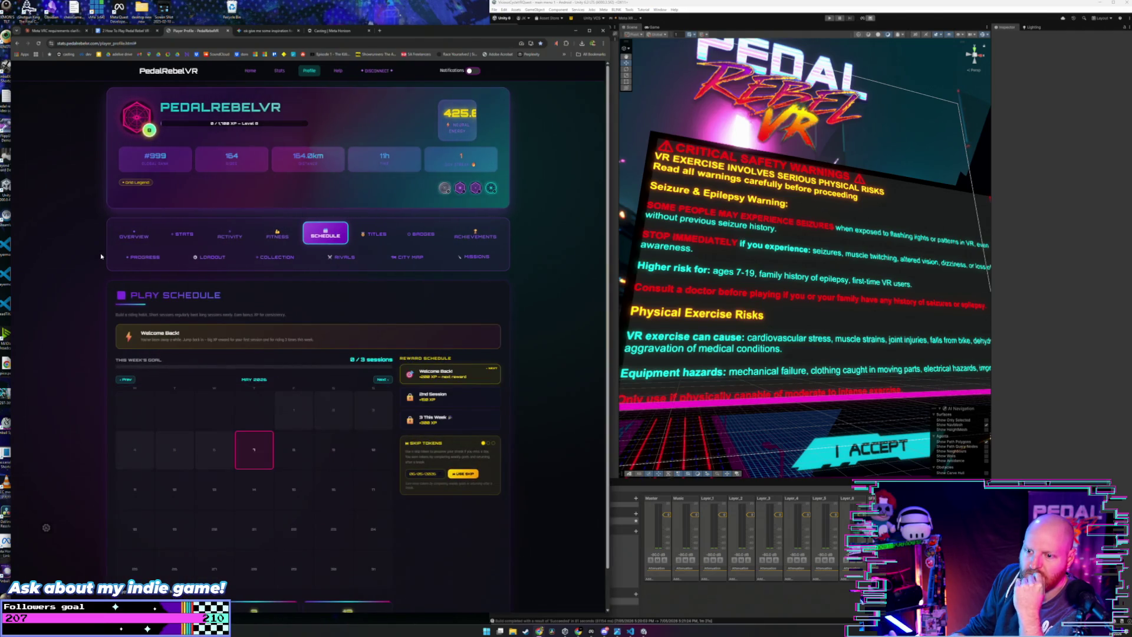
pyautogui.scroll(-1, 197, 314)
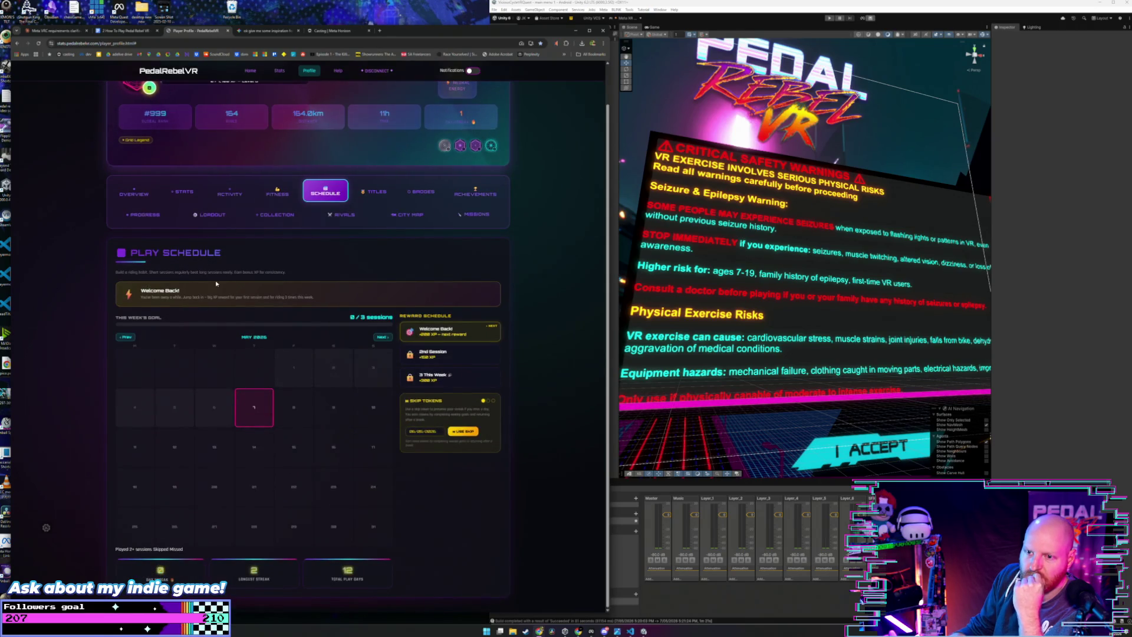
pyautogui.click(133, 192)
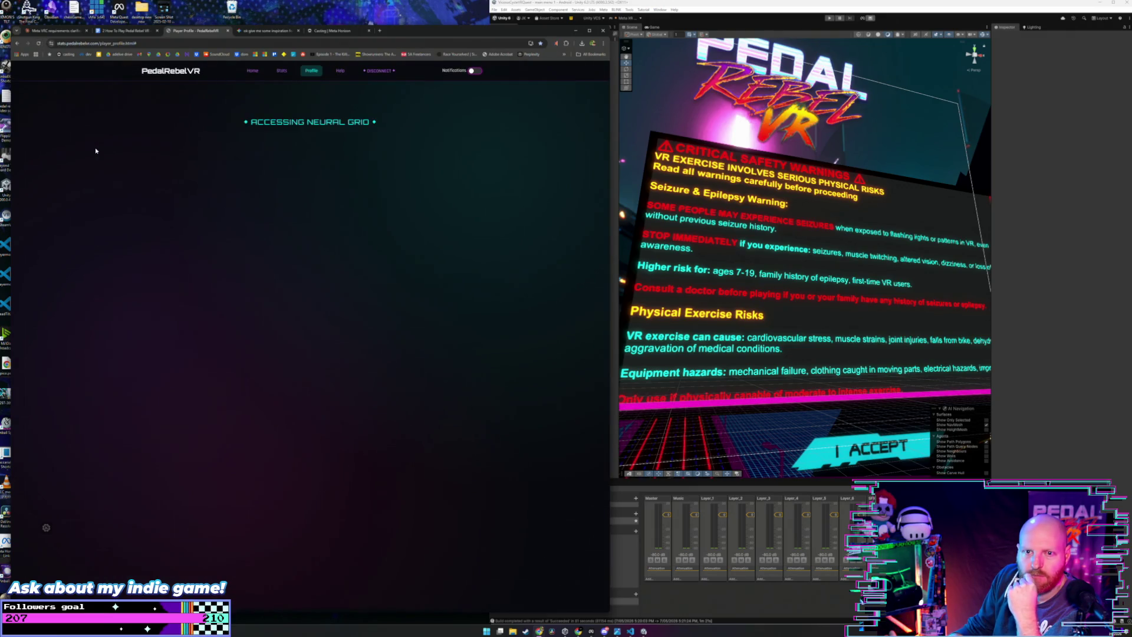
pyautogui.scroll(-1, 227, 331)
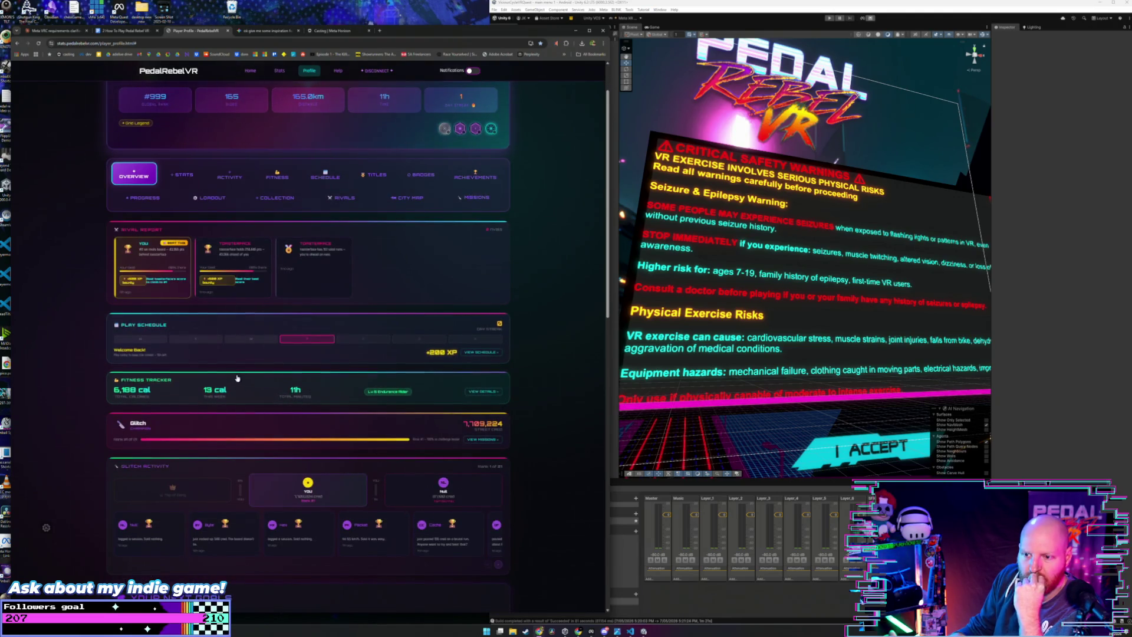
pyautogui.scroll(-4, 296, 374)
pyautogui.scroll(-5, 296, 370)
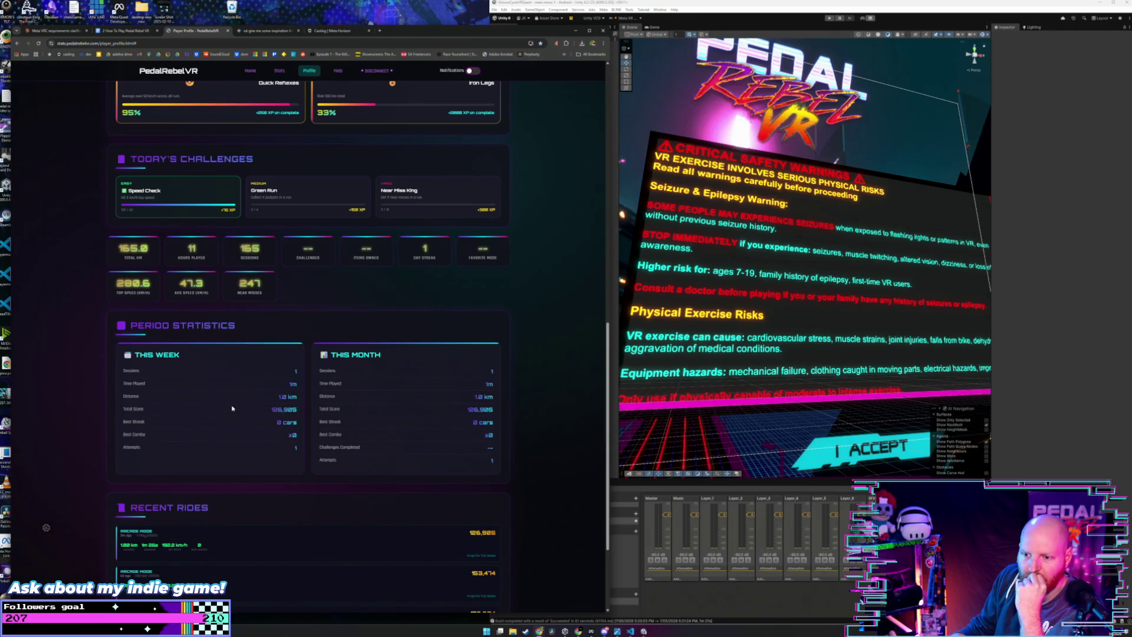
pyautogui.scroll(10, 246, 415)
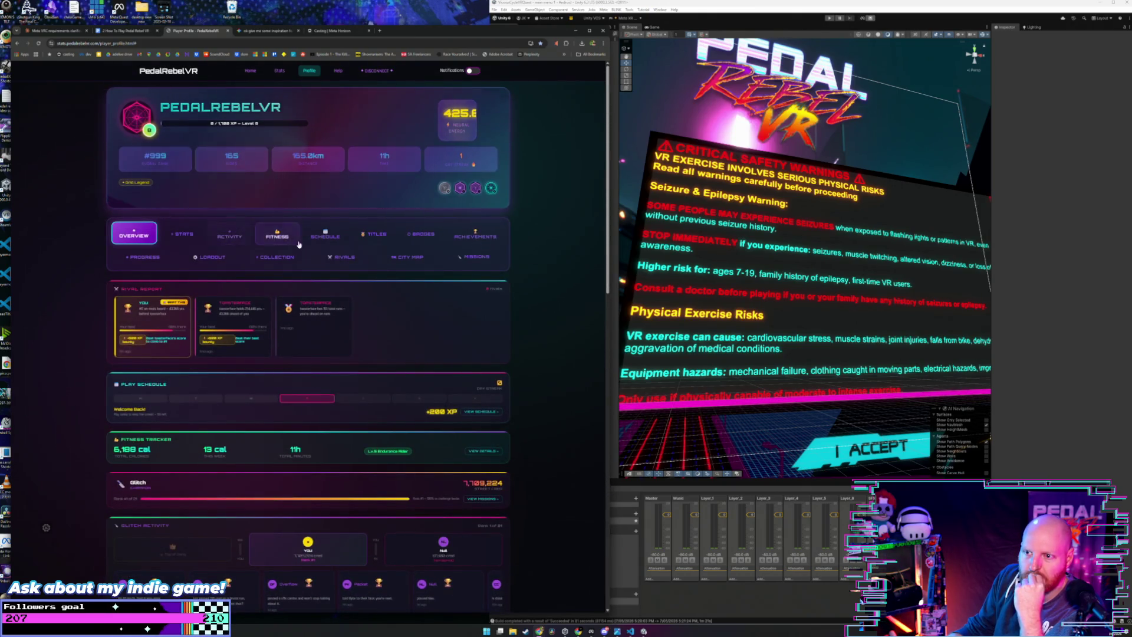
# Step: Check the Play Schedule again, then review the overview's rival report and fitness tracker
pyautogui.click(324, 235)
pyautogui.scroll(-1, 295, 413)
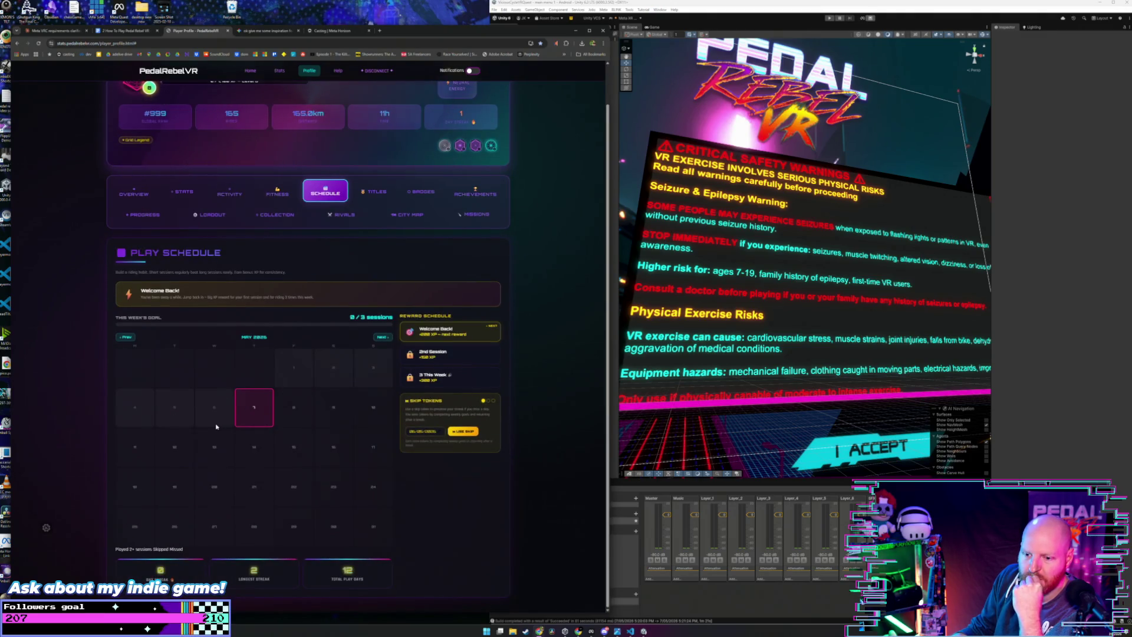
pyautogui.scroll(1, 201, 353)
pyautogui.click(134, 233)
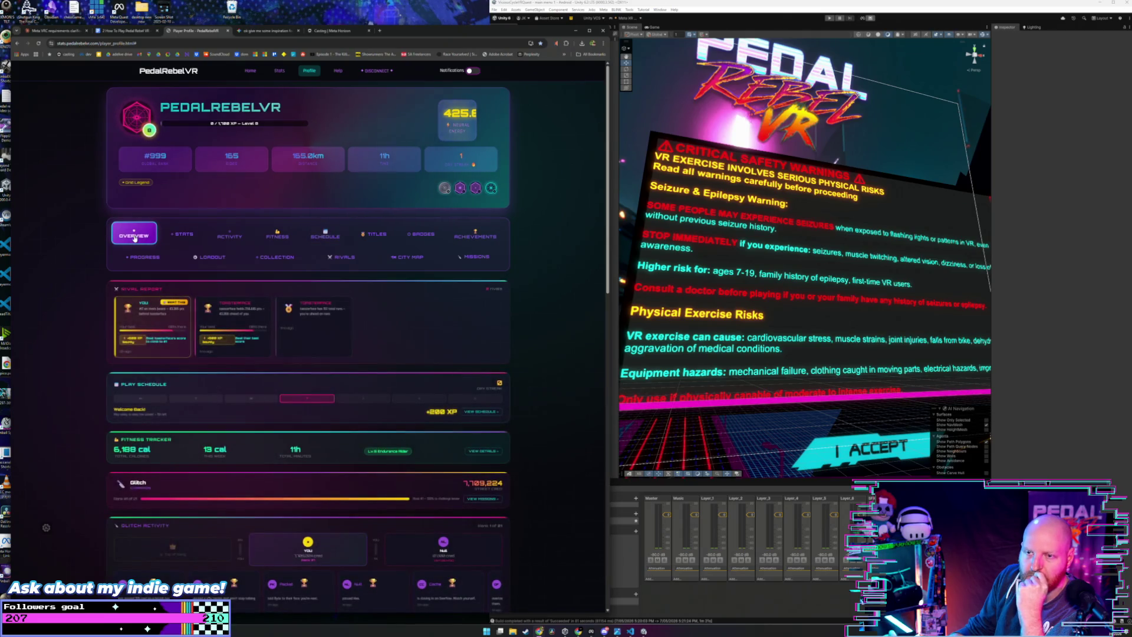
pyautogui.scroll(-3, 85, 315)
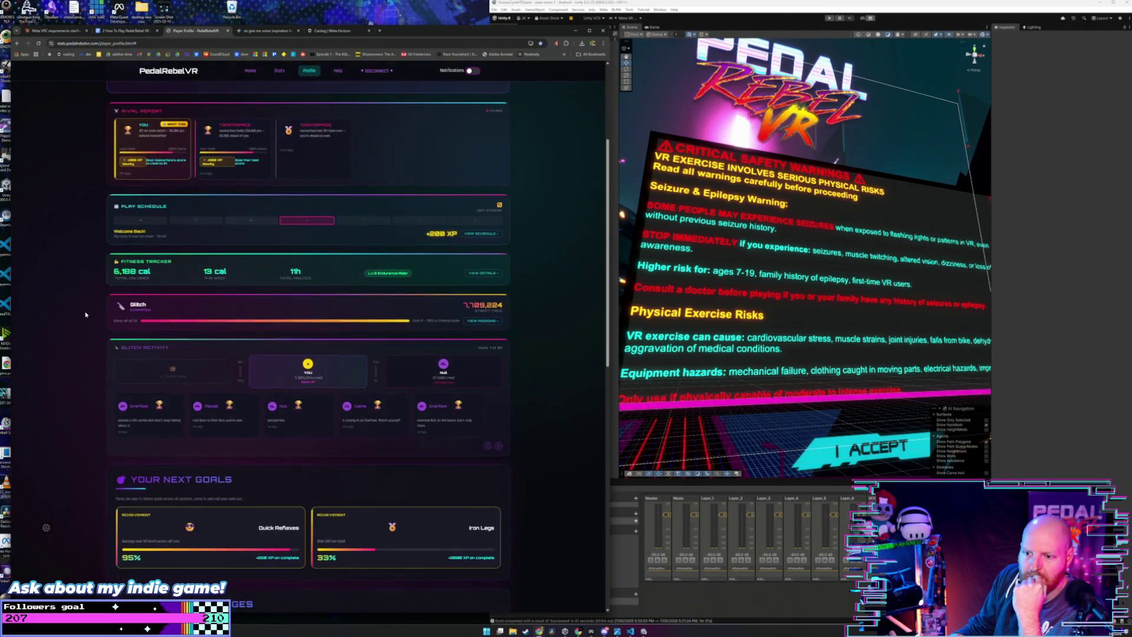
pyautogui.scroll(-8, 86, 315)
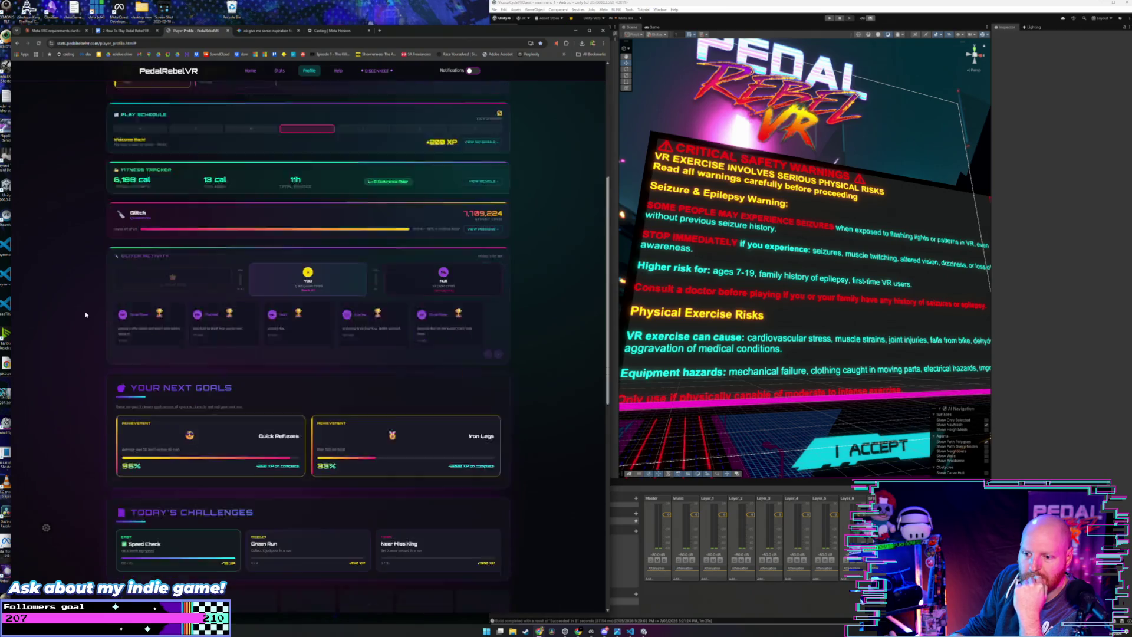
pyautogui.scroll(-2, 86, 315)
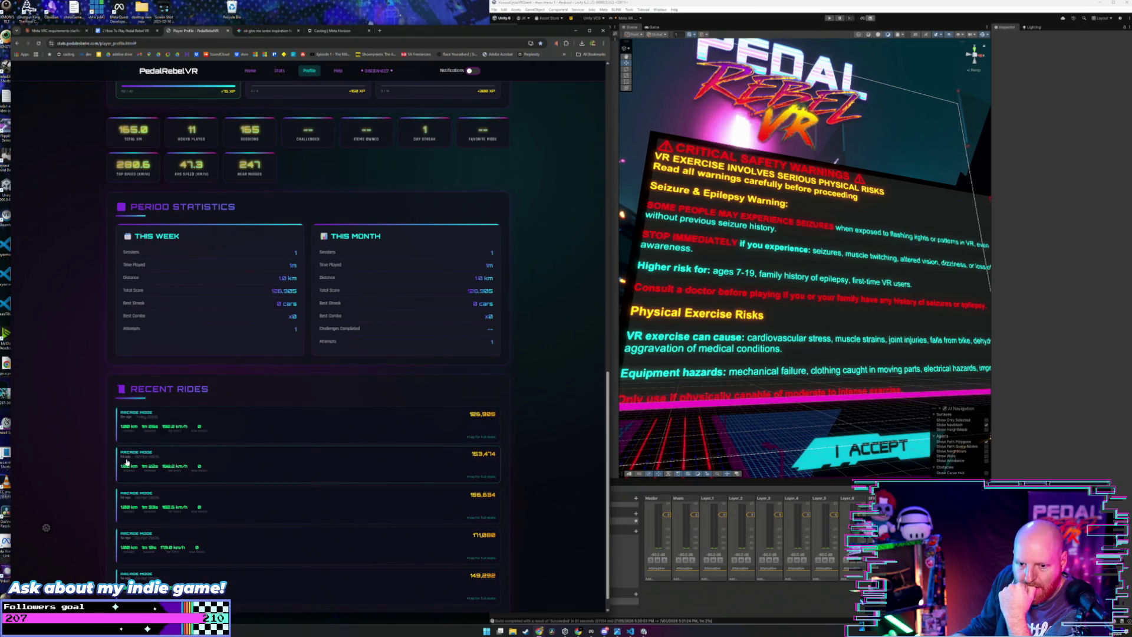
pyautogui.scroll(15, 117, 460)
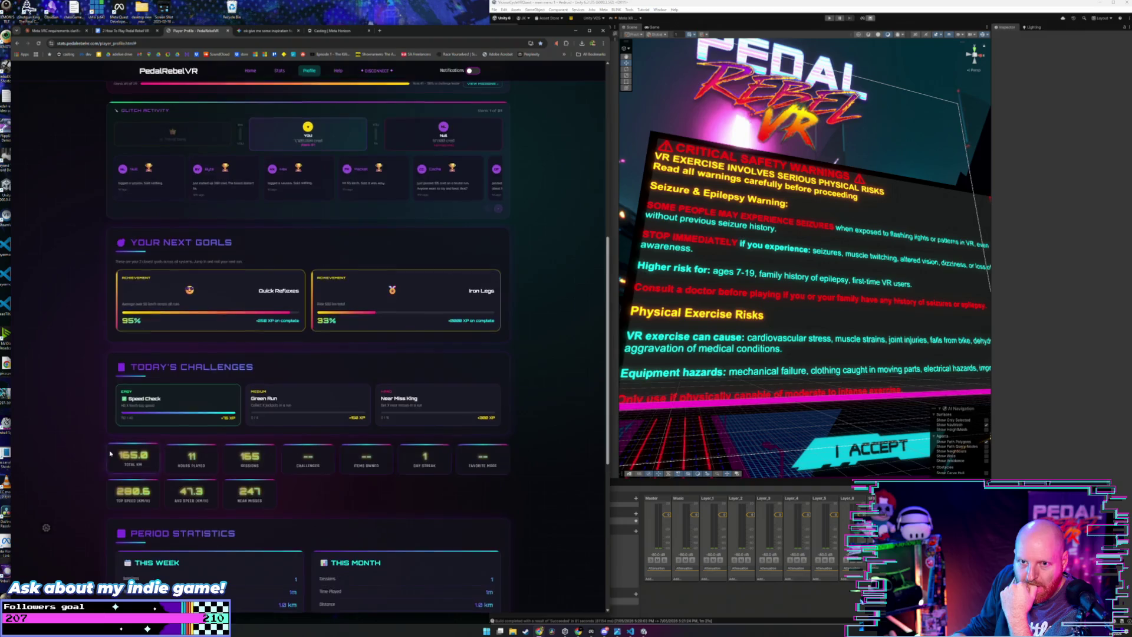
pyautogui.scroll(3, 118, 274)
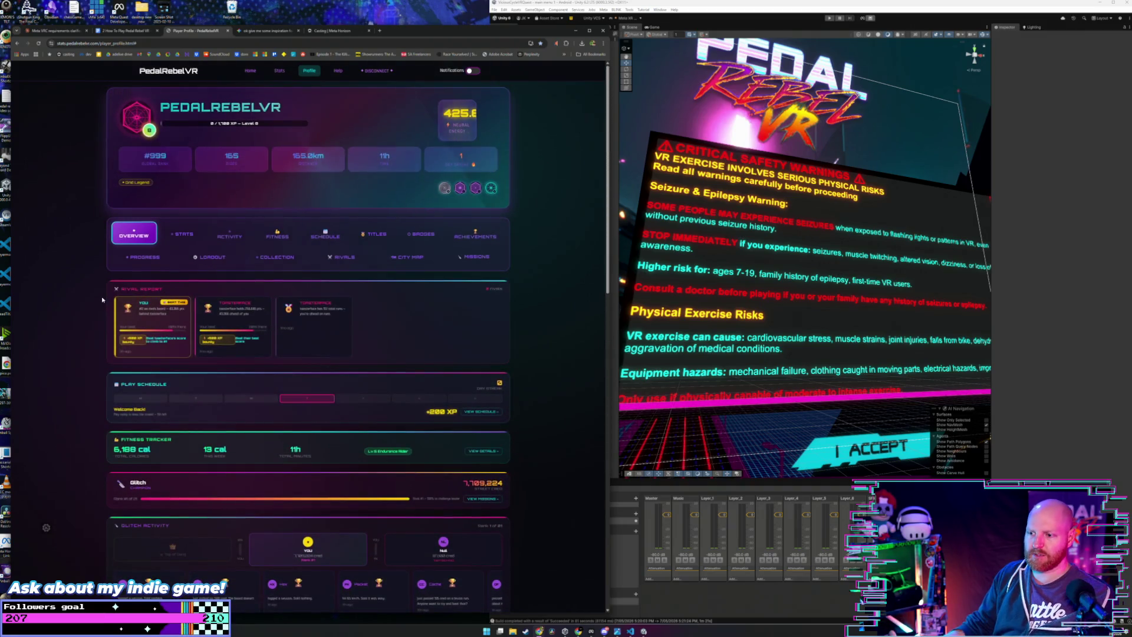
# Step: Browse the Collection and Loadout tabs, then reopen the Play Schedule from the overview
pyautogui.click(325, 234)
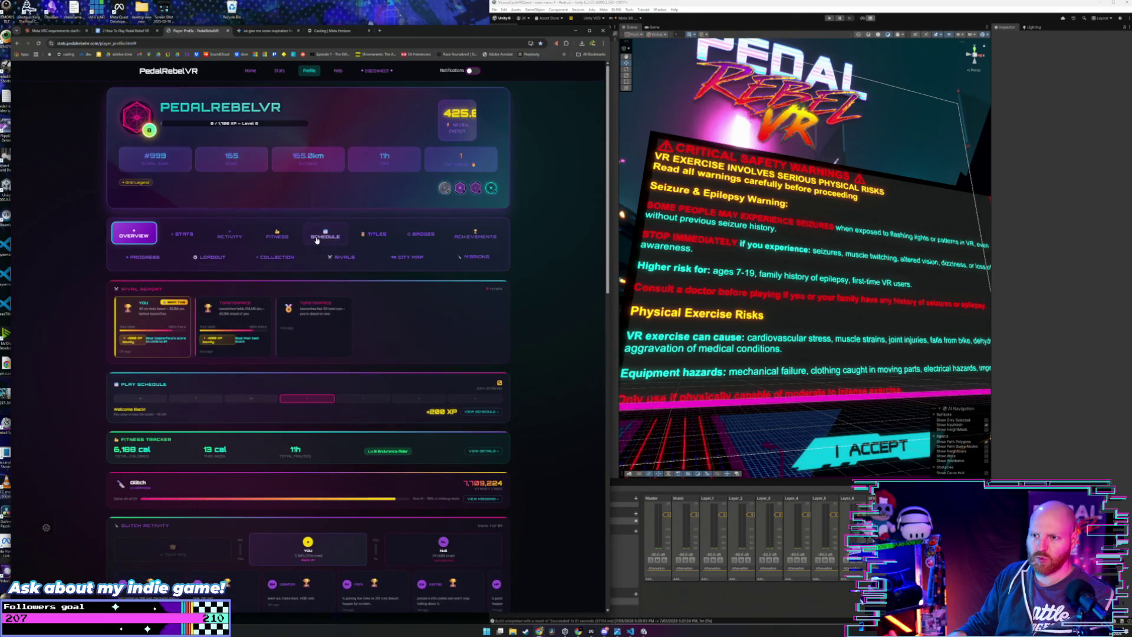
pyautogui.click(317, 237)
pyautogui.scroll(-1, 180, 277)
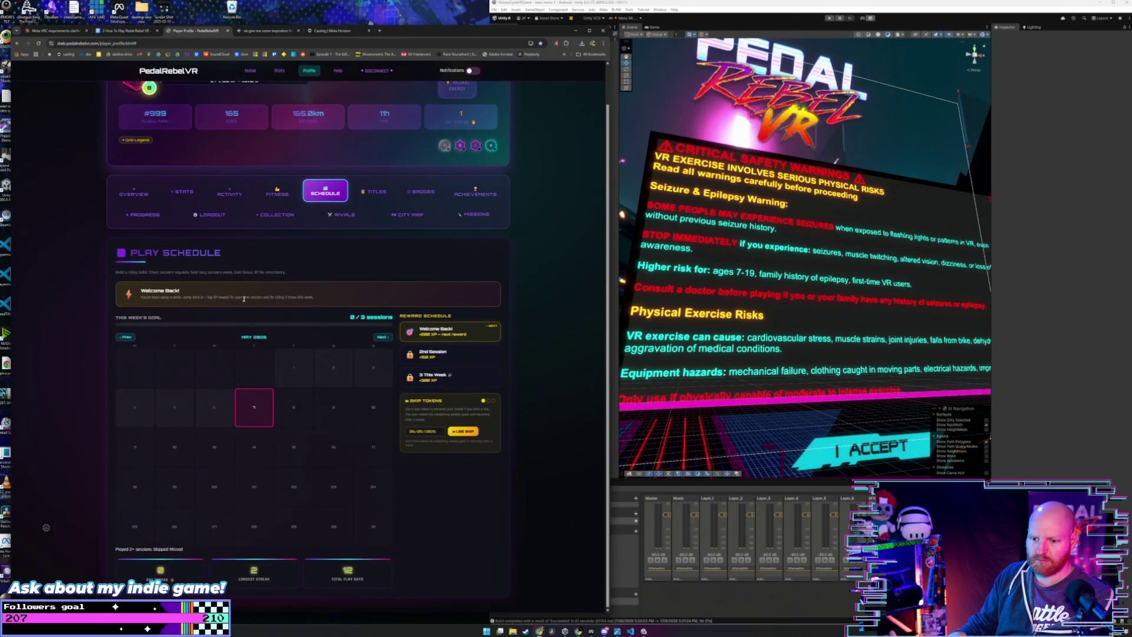
pyautogui.click(275, 216)
pyautogui.click(210, 214)
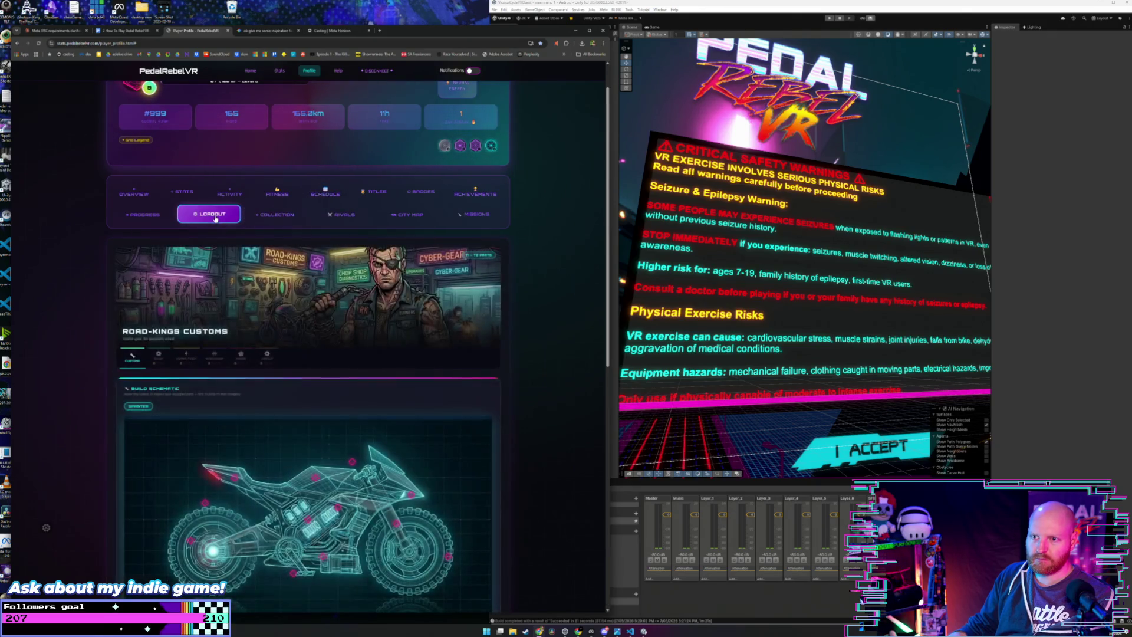
pyautogui.click(135, 193)
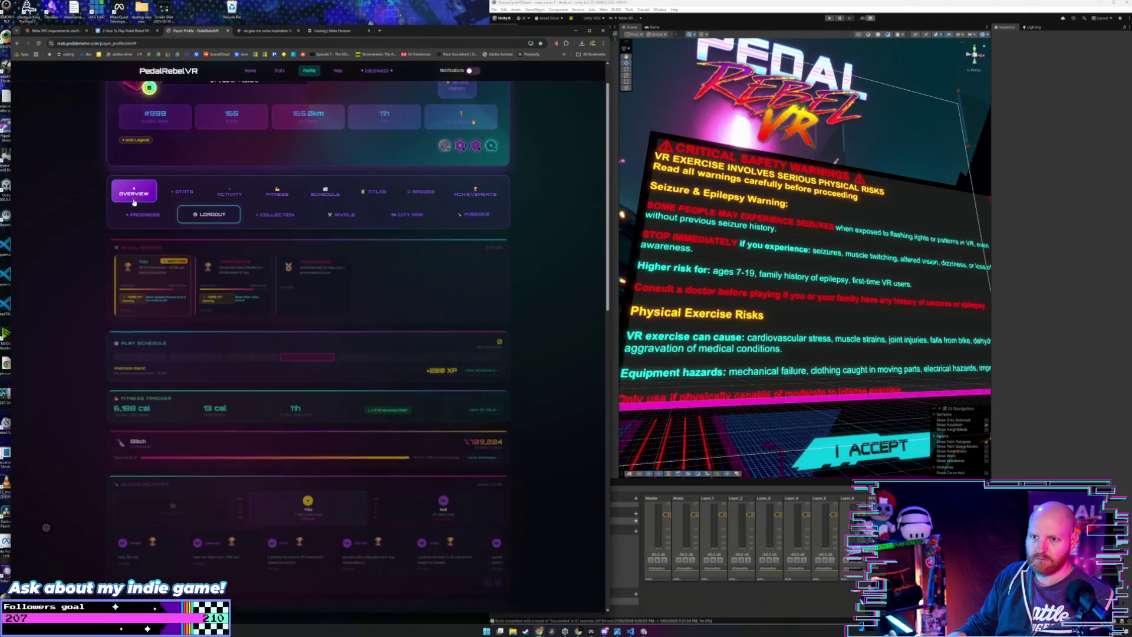
pyautogui.scroll(1, 112, 260)
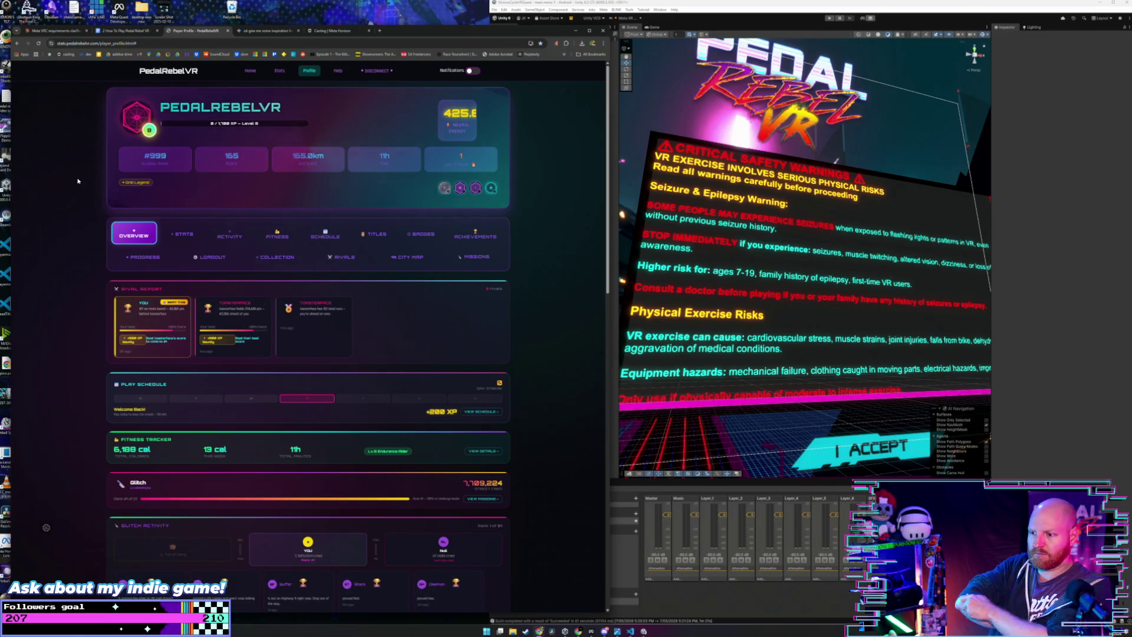
pyautogui.click(319, 236)
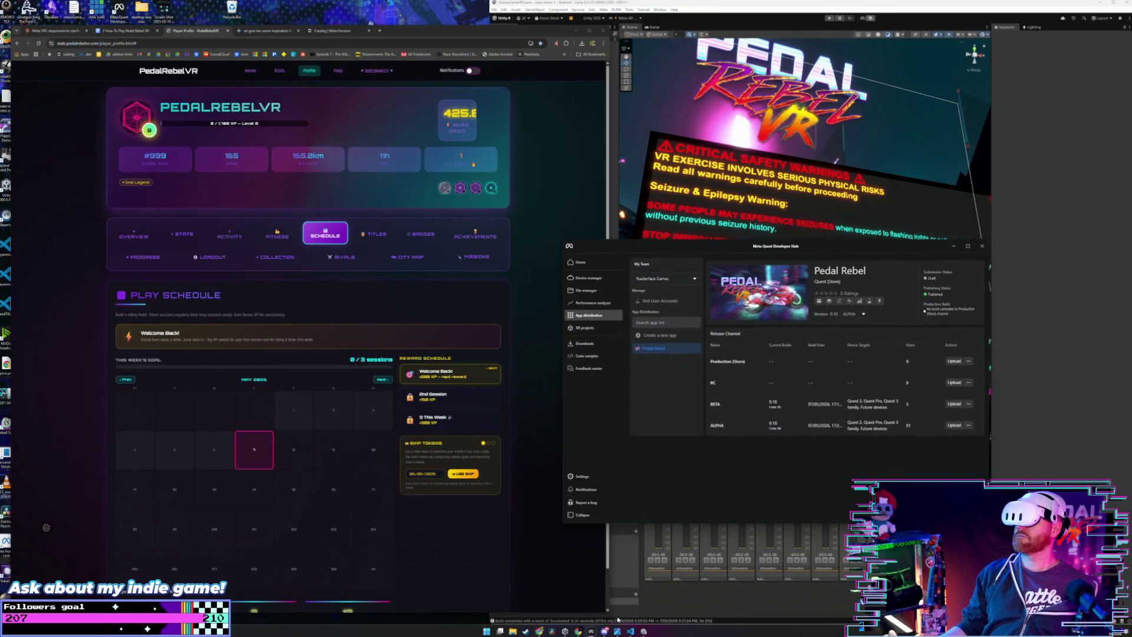
pyautogui.moveTo(734, 249); pyautogui.dragTo(596, 213)
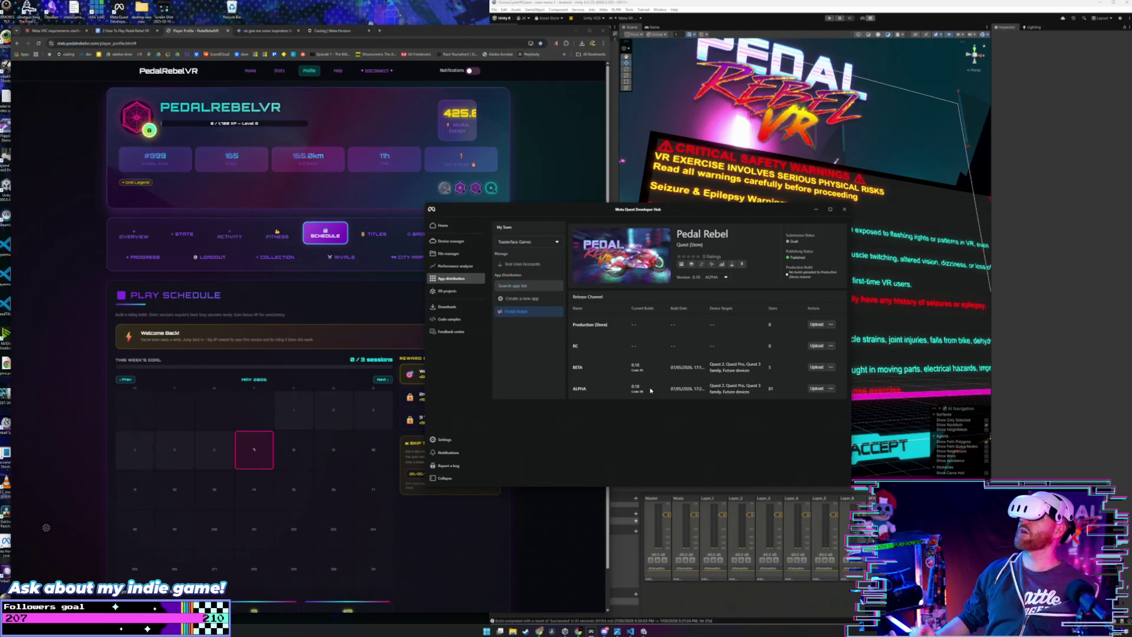
pyautogui.click(817, 367)
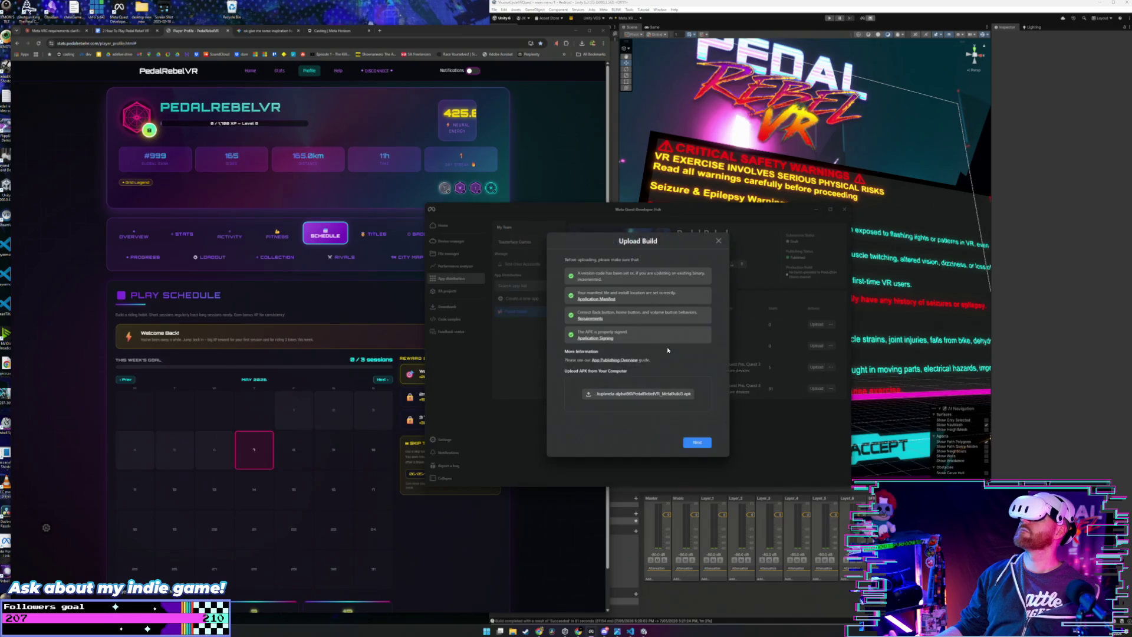
pyautogui.click(637, 394)
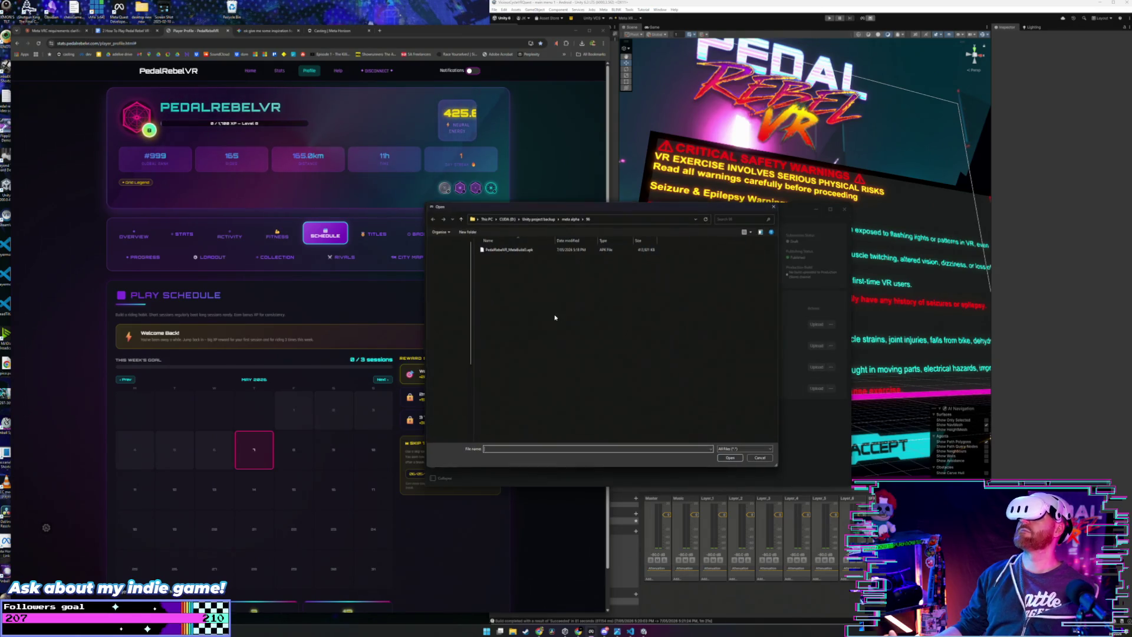
pyautogui.click(462, 219)
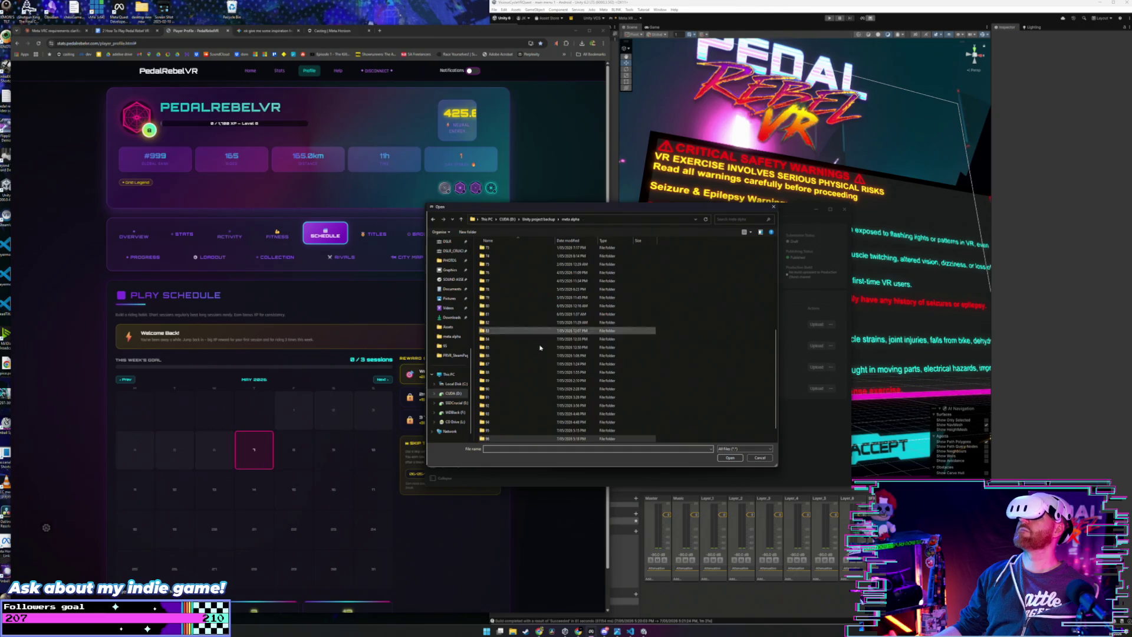
pyautogui.doubleClick(513, 431)
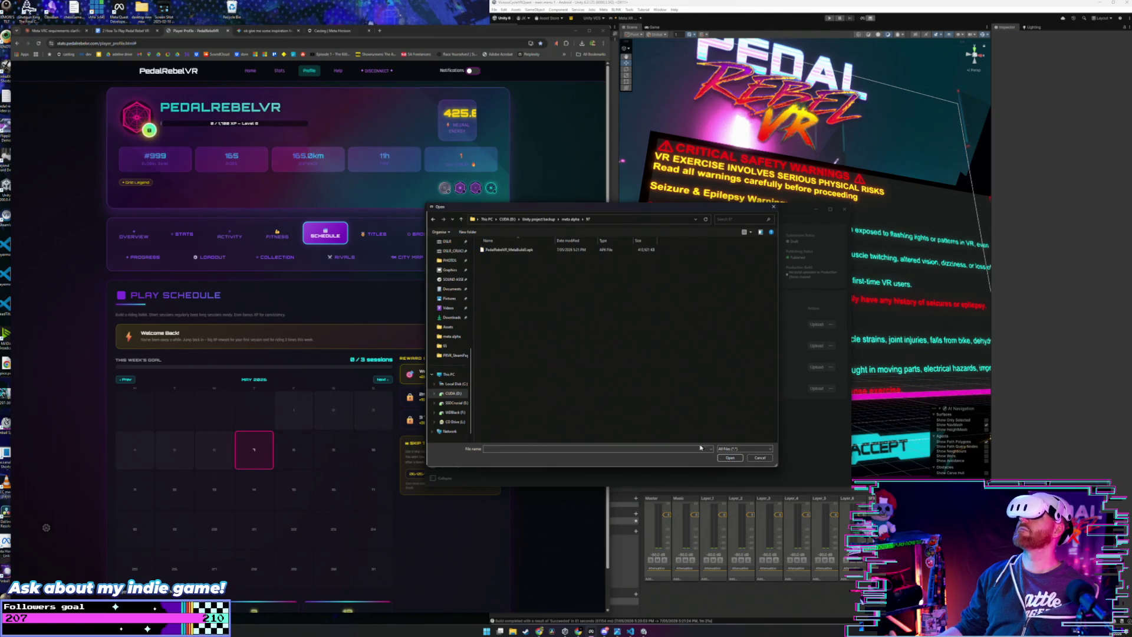
pyautogui.click(730, 457)
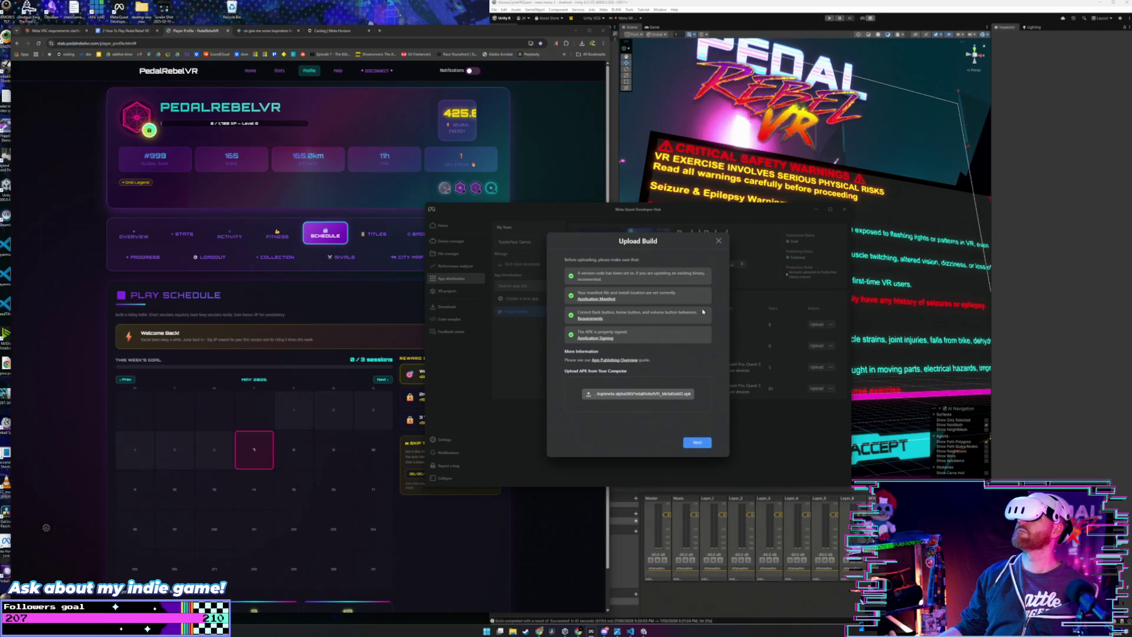
pyautogui.click(719, 245)
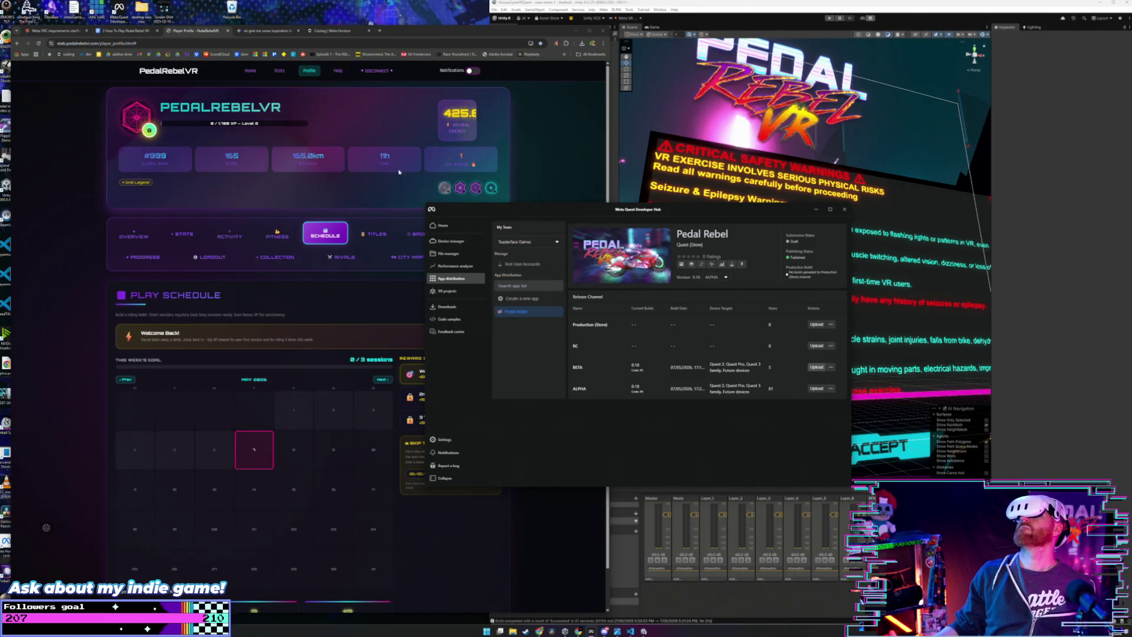
# Step: Switch to the Casting | Meta Horizon tab and widen the browser over the Developer Hub
pyautogui.click(330, 31)
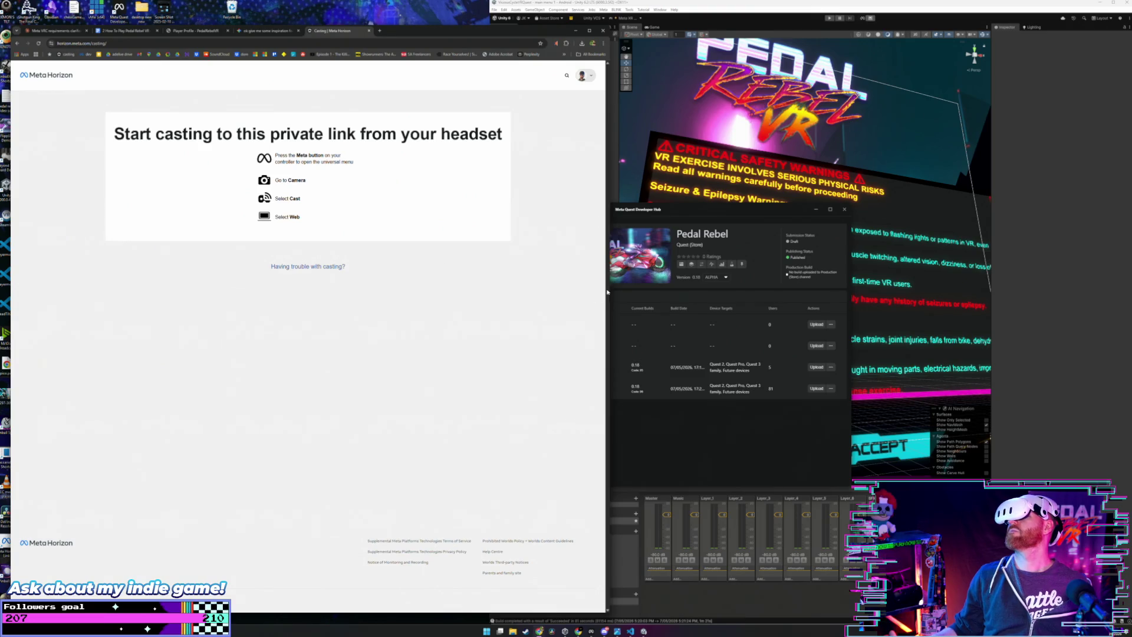
pyautogui.moveTo(608, 289); pyautogui.dragTo(676, 277)
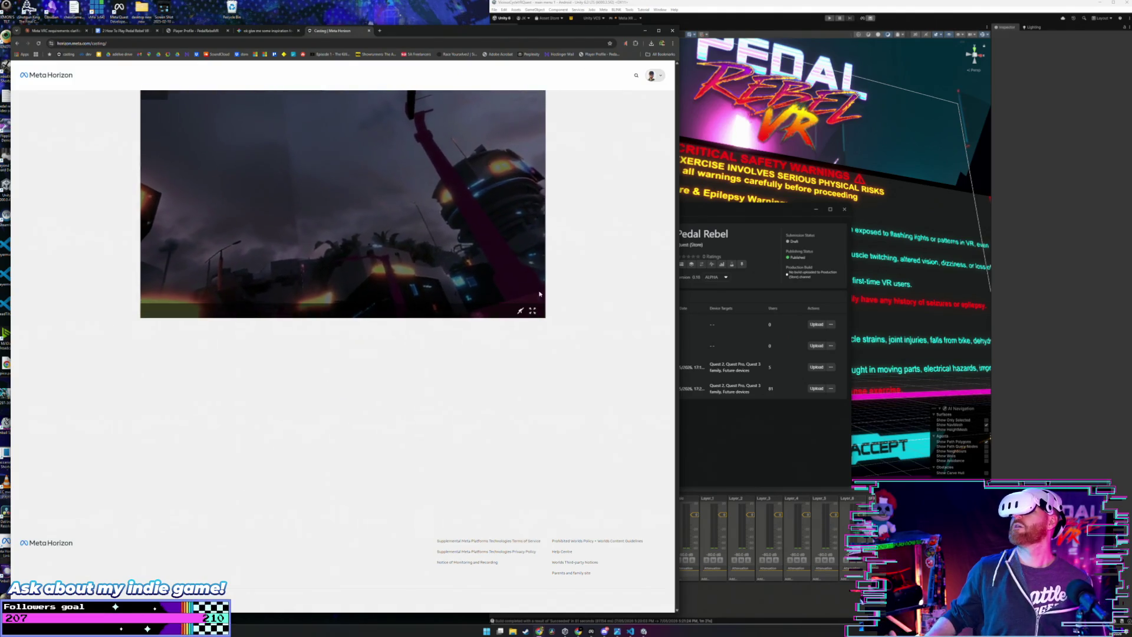
# Step: Show the headset's neon city cast fullscreen in the browser
pyautogui.click(532, 312)
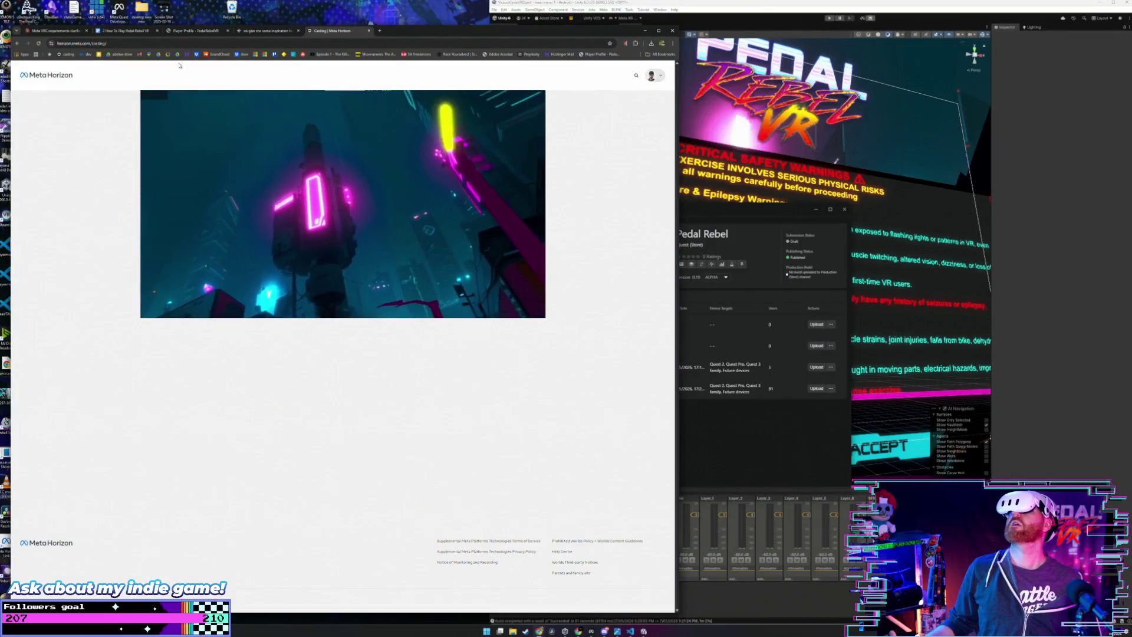
# Step: Return to the PedalRebelVR profile, check Schedule, Stats and Collection Progress, then Overview
pyautogui.hotkey('ctrl', '2')
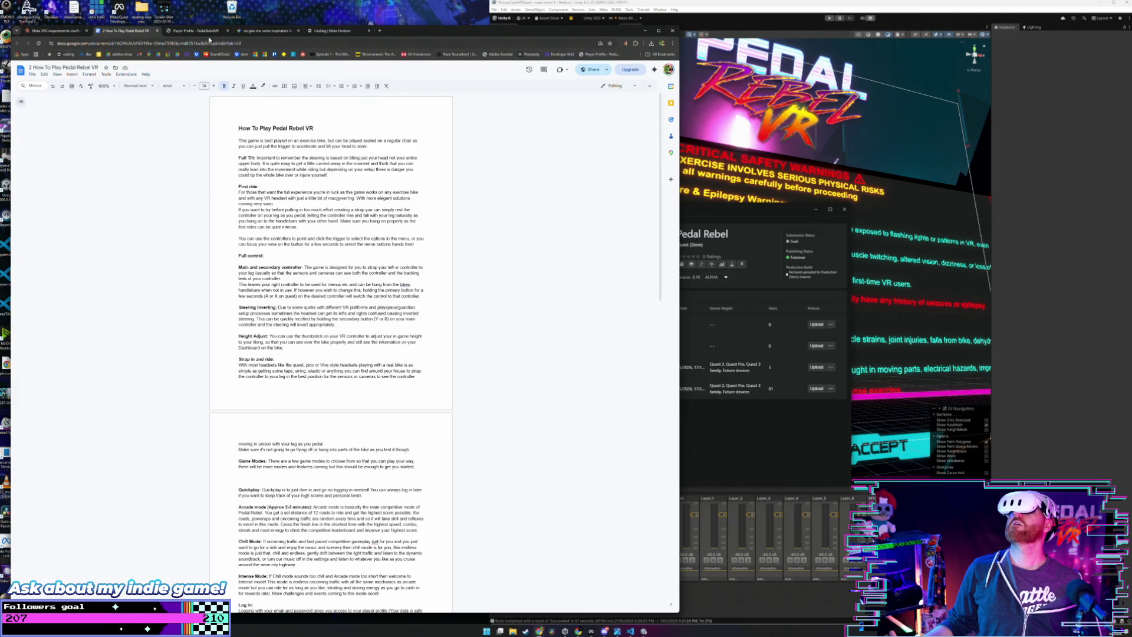
pyautogui.click(209, 35)
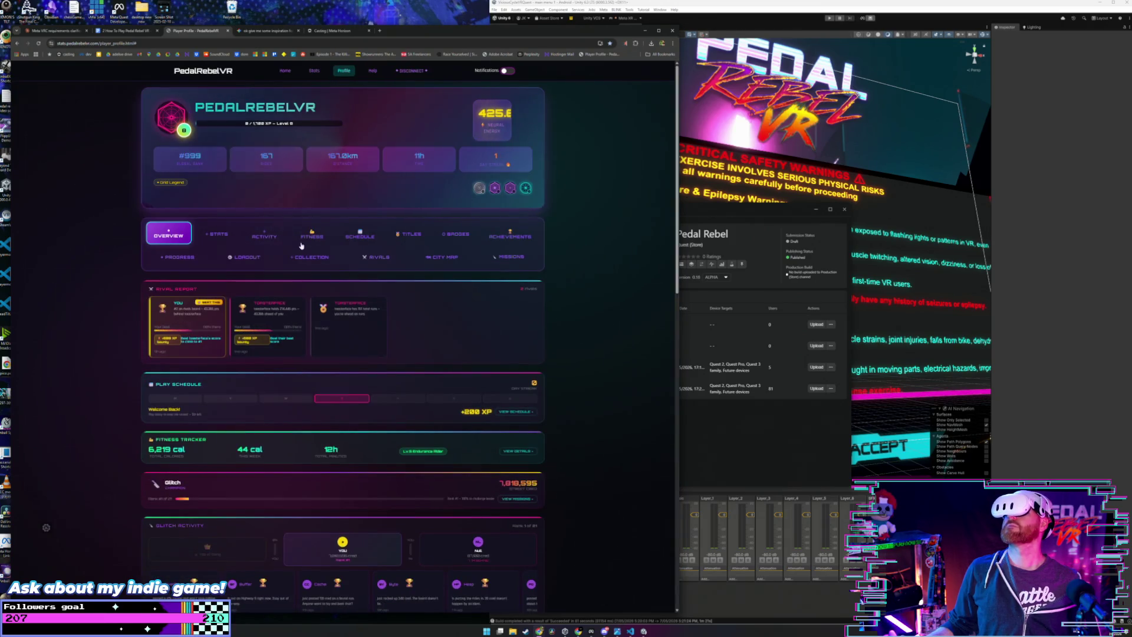
pyautogui.click(351, 238)
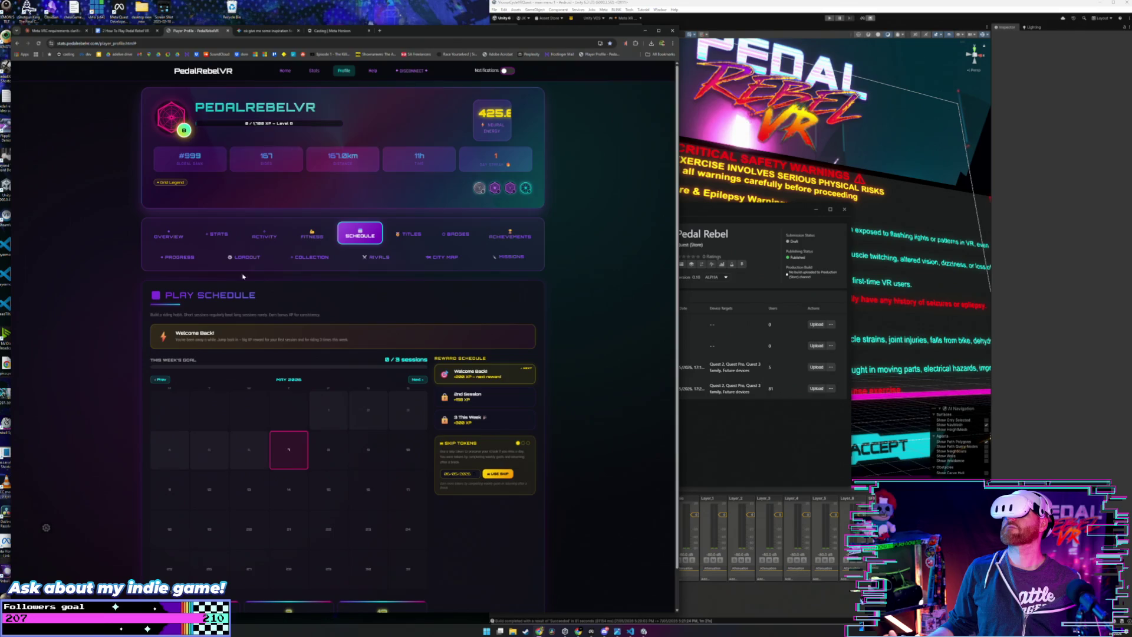
pyautogui.scroll(-1, 164, 395)
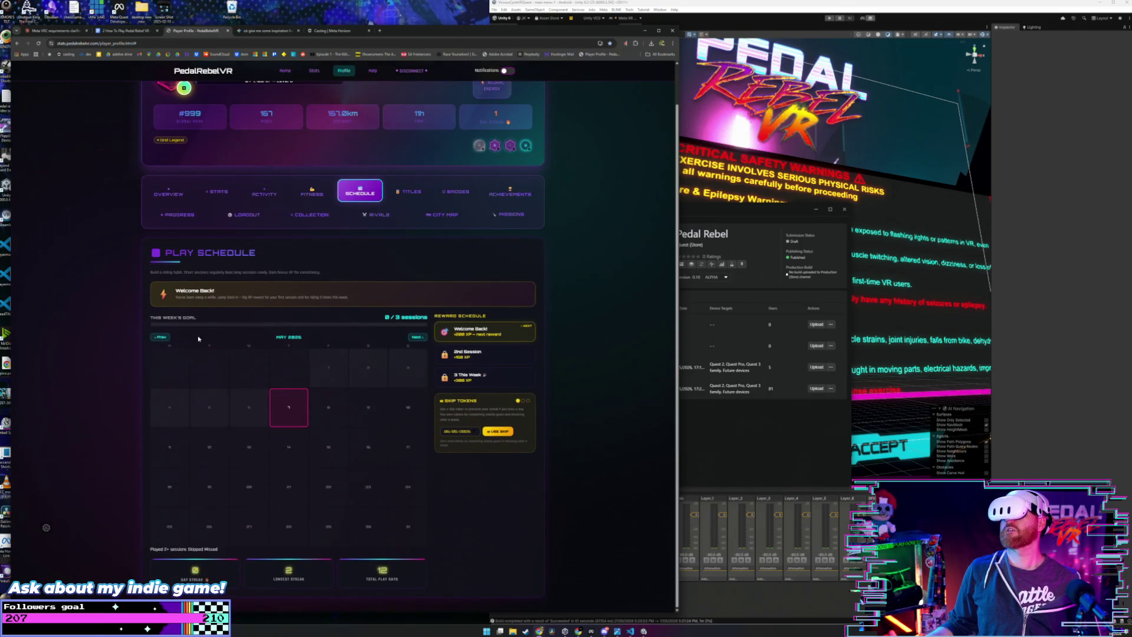
pyautogui.click(175, 195)
pyautogui.click(218, 192)
pyautogui.scroll(1, 195, 197)
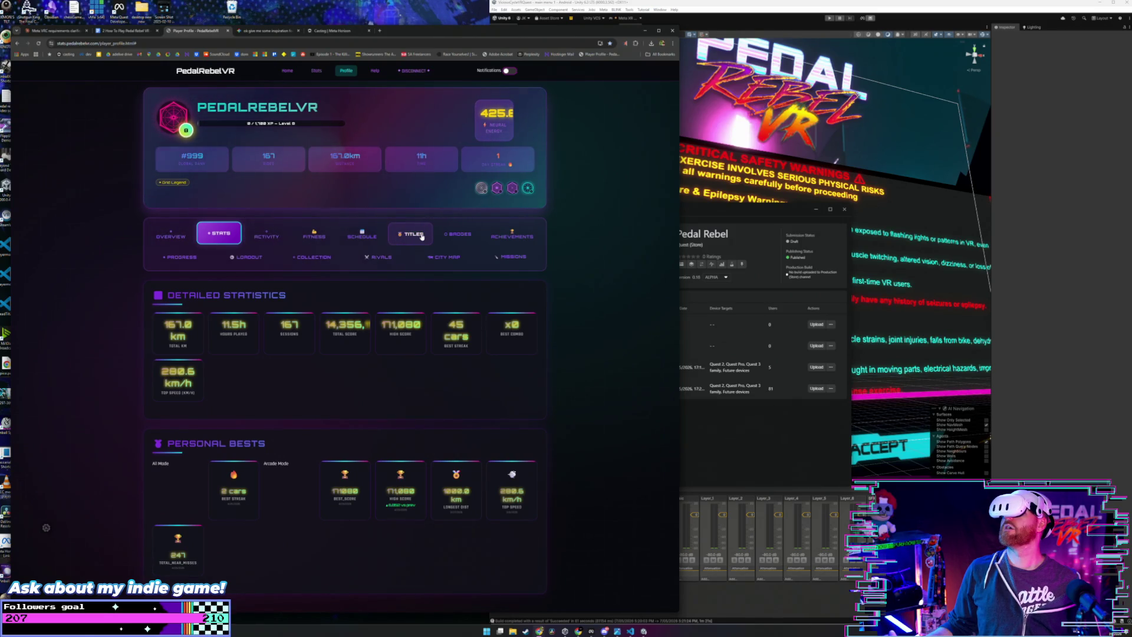
pyautogui.click(186, 258)
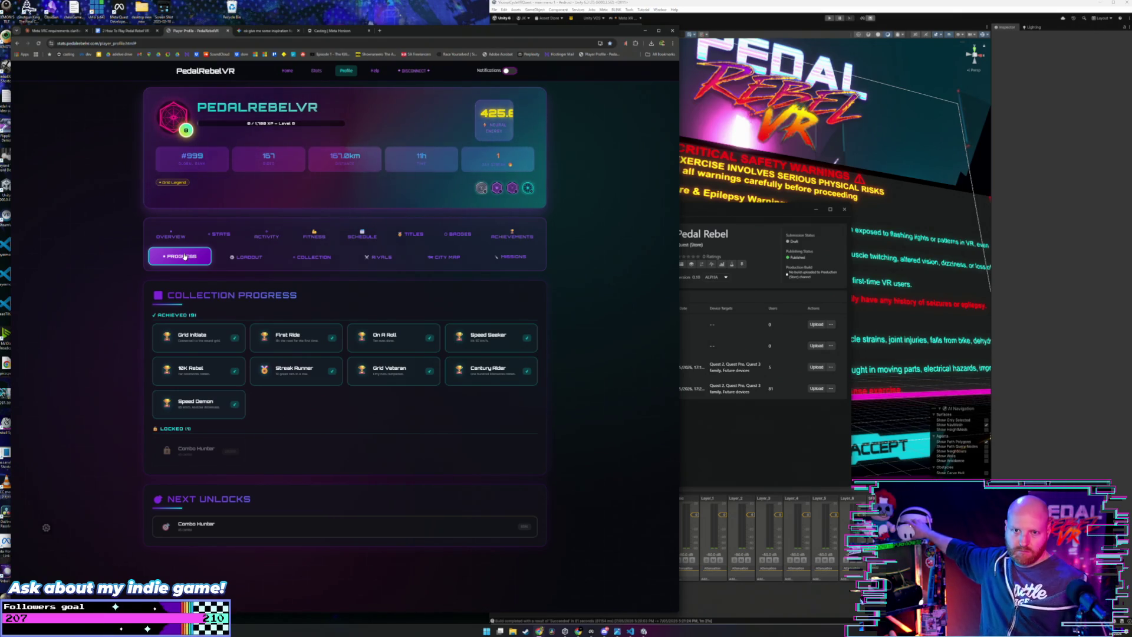
pyautogui.click(159, 236)
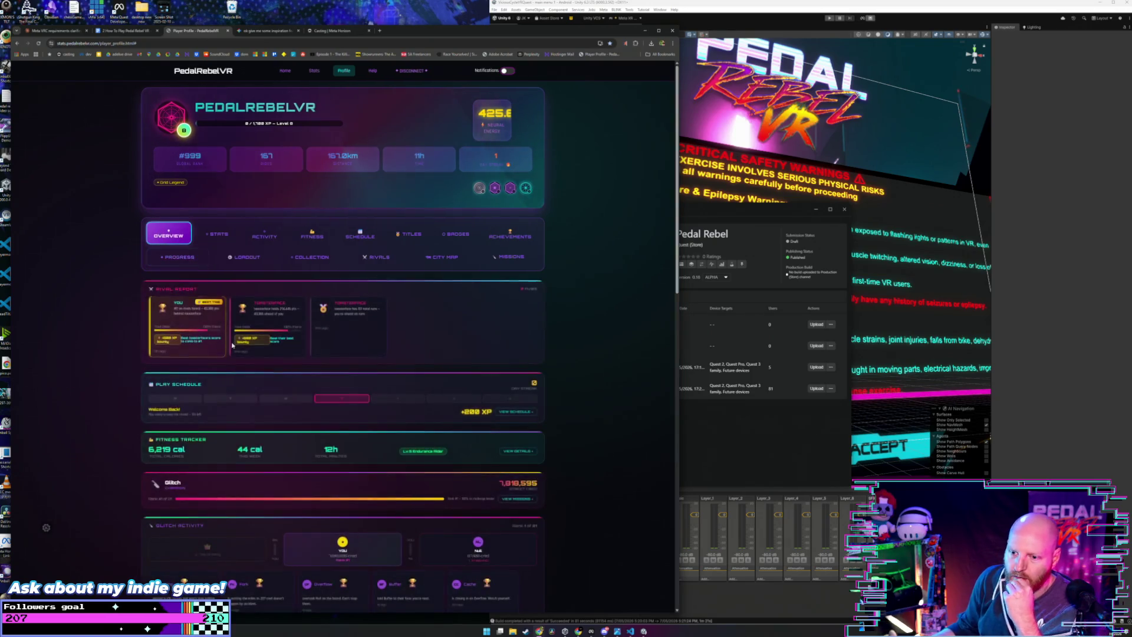
# Step: Review the Play Schedule, Collection and Fitness Tracker sections, then minimize the browser
pyautogui.scroll(-15, 226, 381)
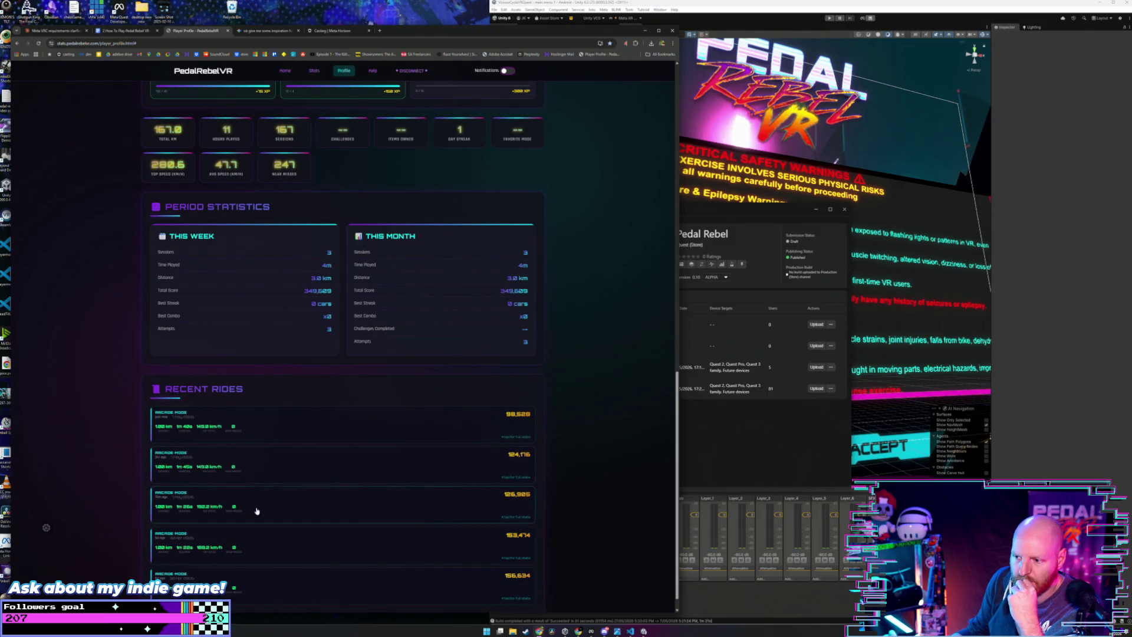
pyautogui.scroll(-1, 256, 511)
pyautogui.scroll(15, 255, 518)
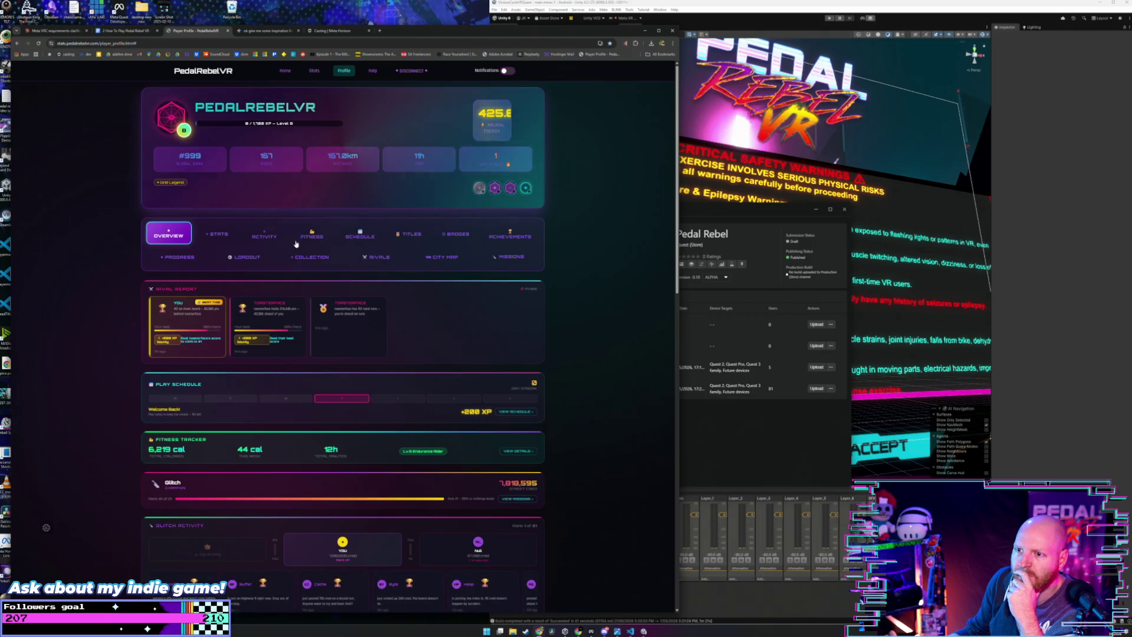
pyautogui.click(350, 240)
pyautogui.scroll(-1, 281, 416)
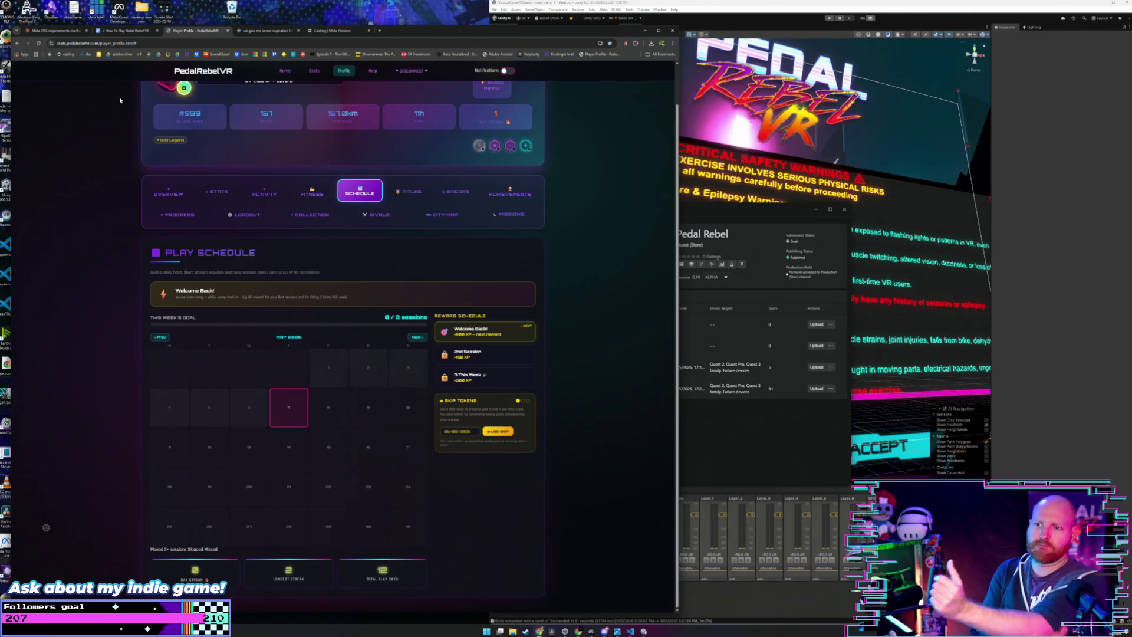
pyautogui.click(309, 217)
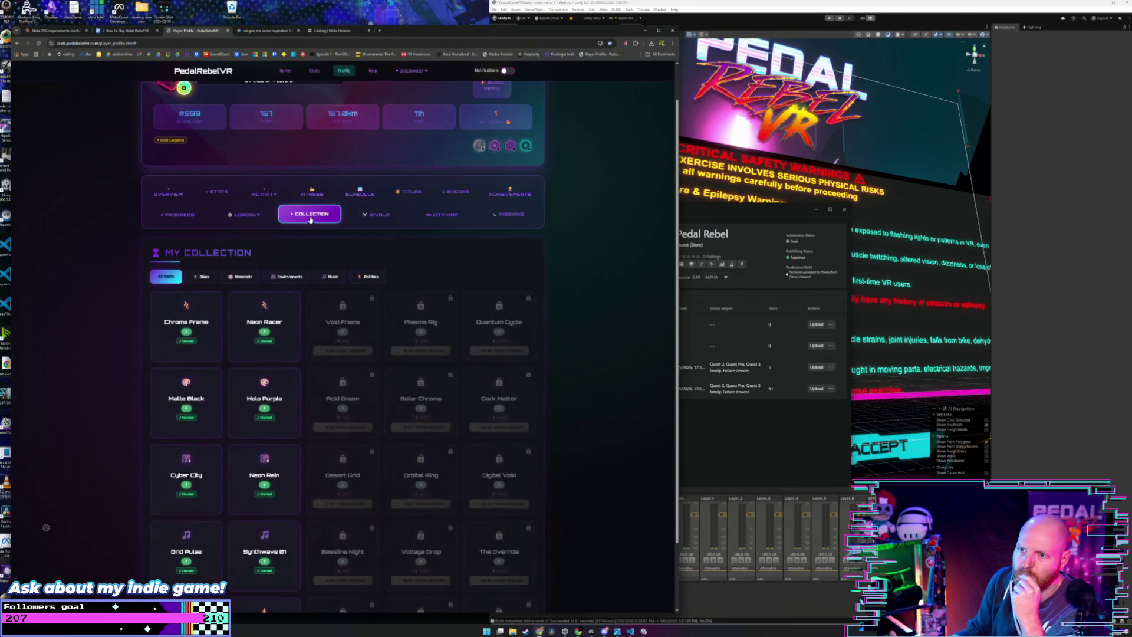
pyautogui.click(312, 190)
pyautogui.scroll(-1, 235, 387)
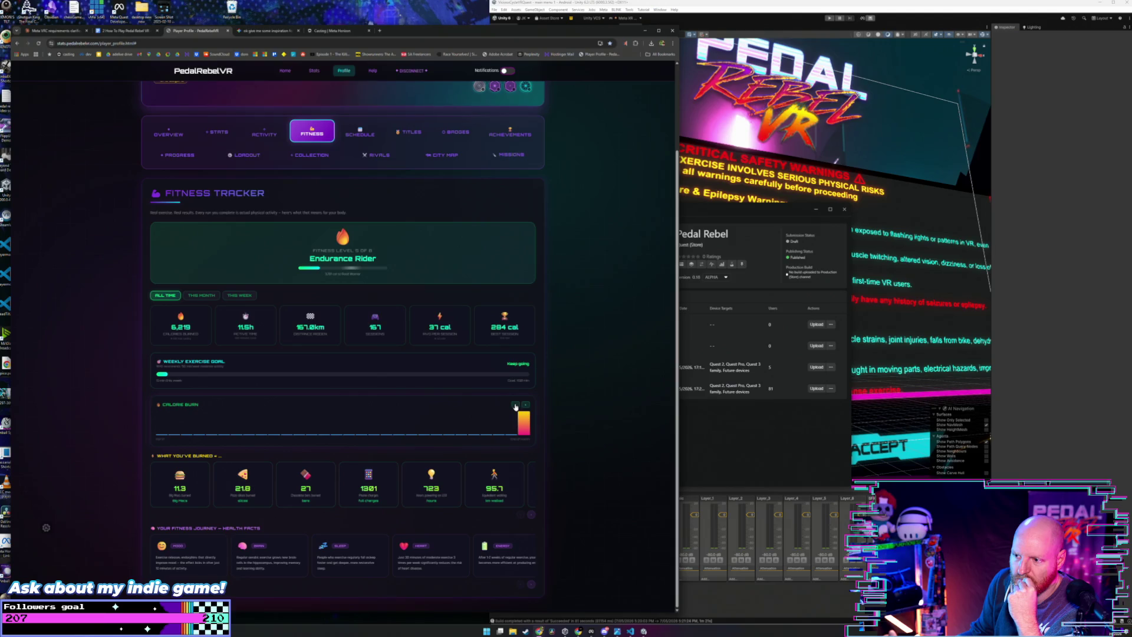
pyautogui.scroll(2, 306, 254)
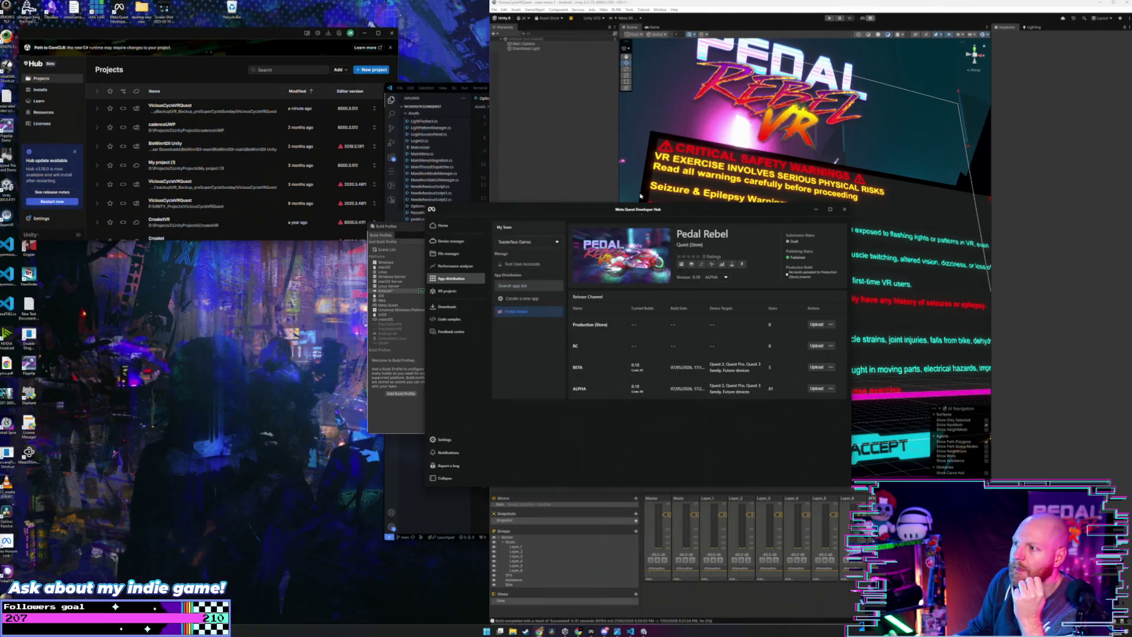
pyautogui.click(645, 30)
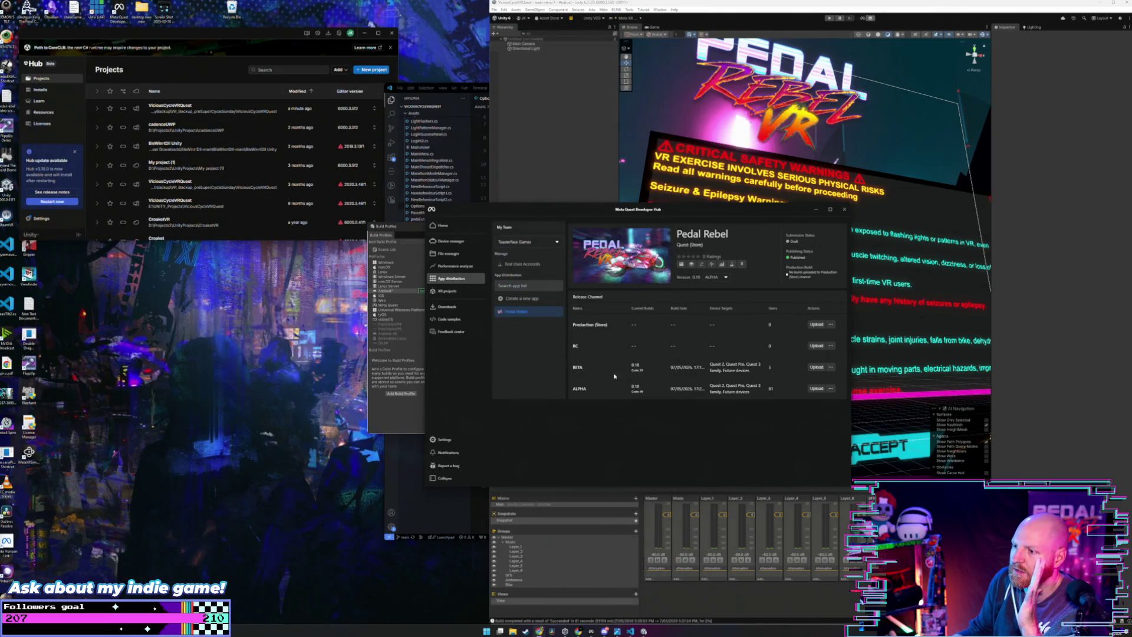
# Step: Start a Production (Store) upload and select the newest APK from folder 97 under meta alpha
pyautogui.click(822, 326)
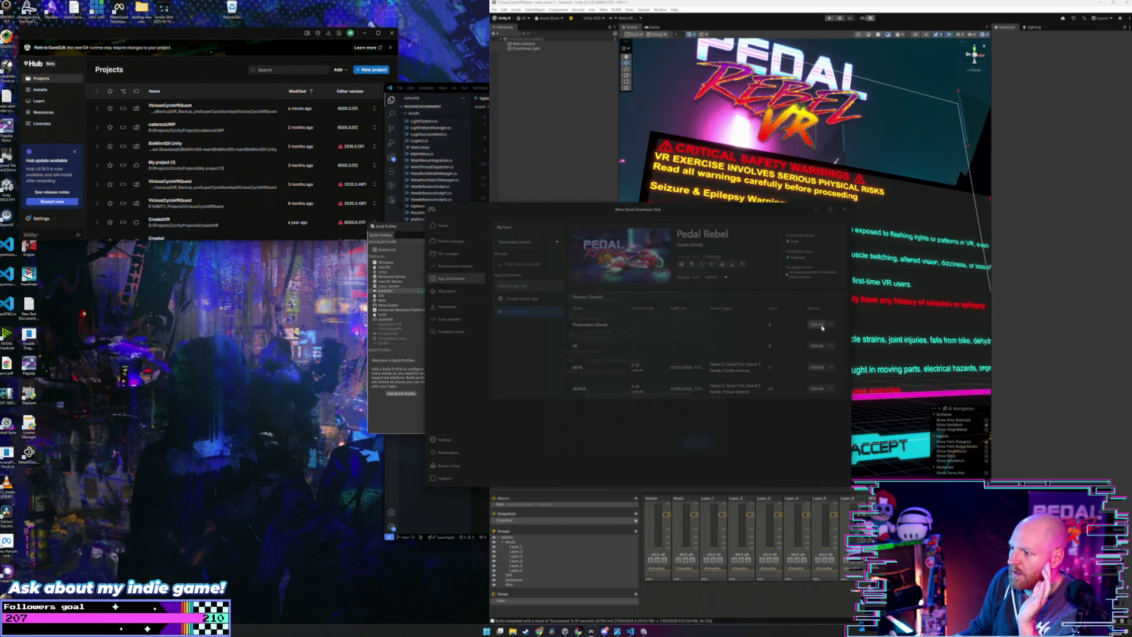
pyautogui.click(664, 394)
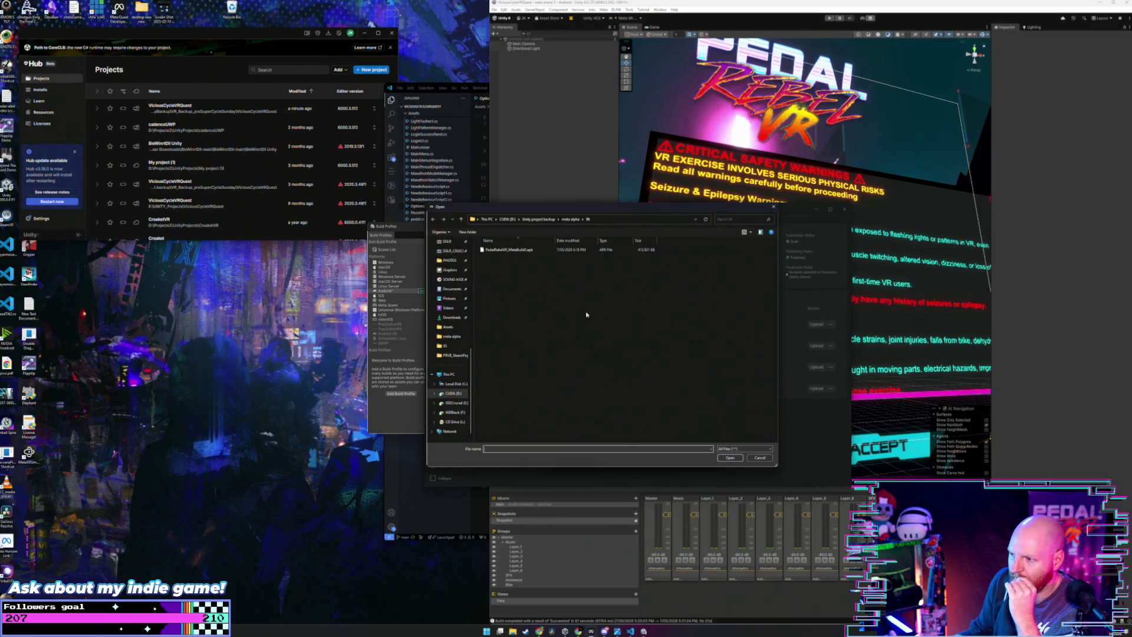
pyautogui.click(461, 218)
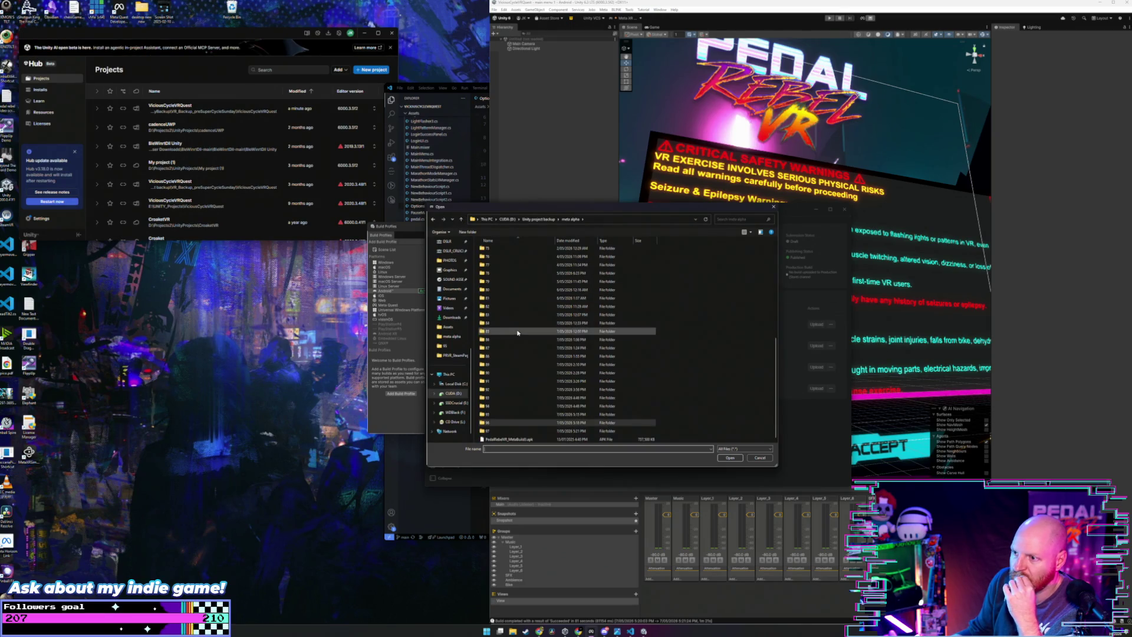
pyautogui.doubleClick(509, 431)
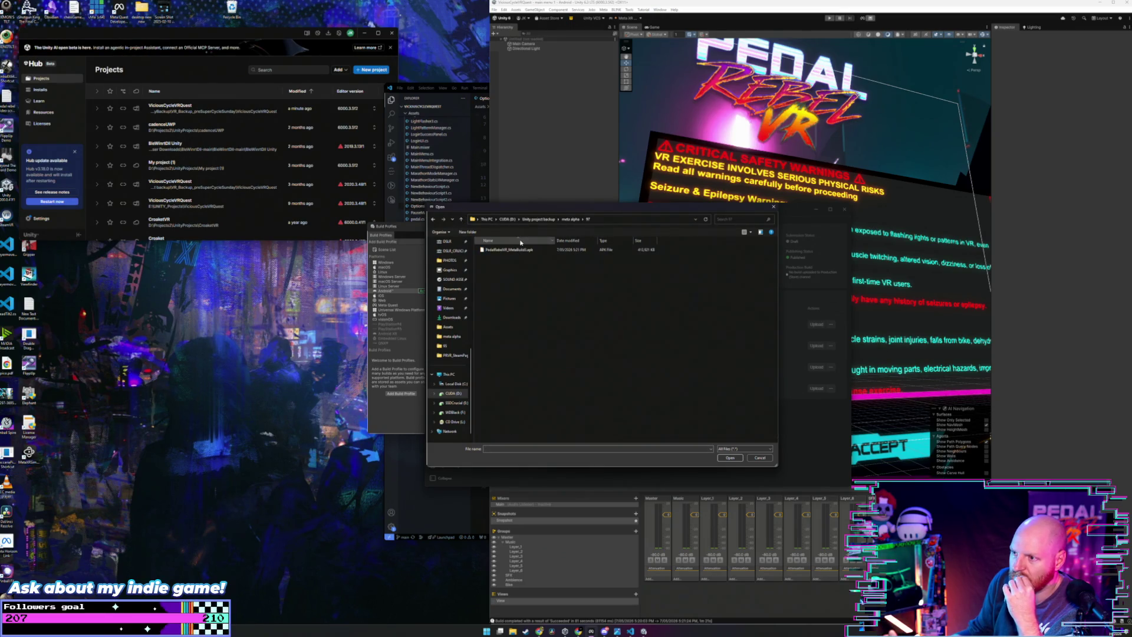
pyautogui.press('Down')
pyautogui.click(730, 457)
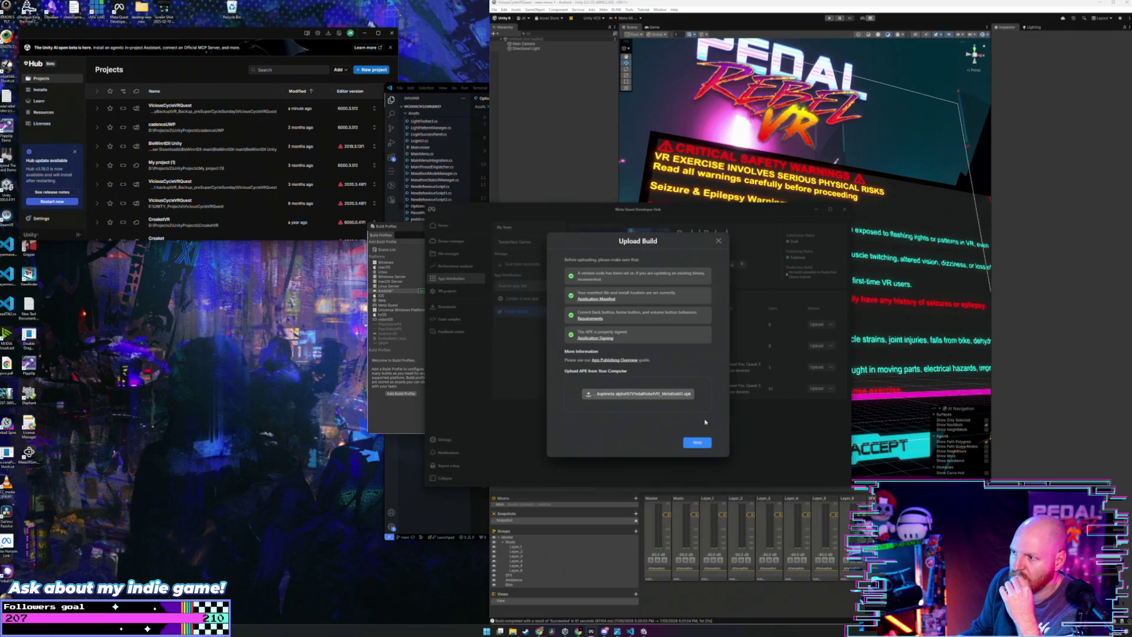
# Step: Confirm the build details to send it to Production (Store), then move the Hub aside
pyautogui.click(694, 445)
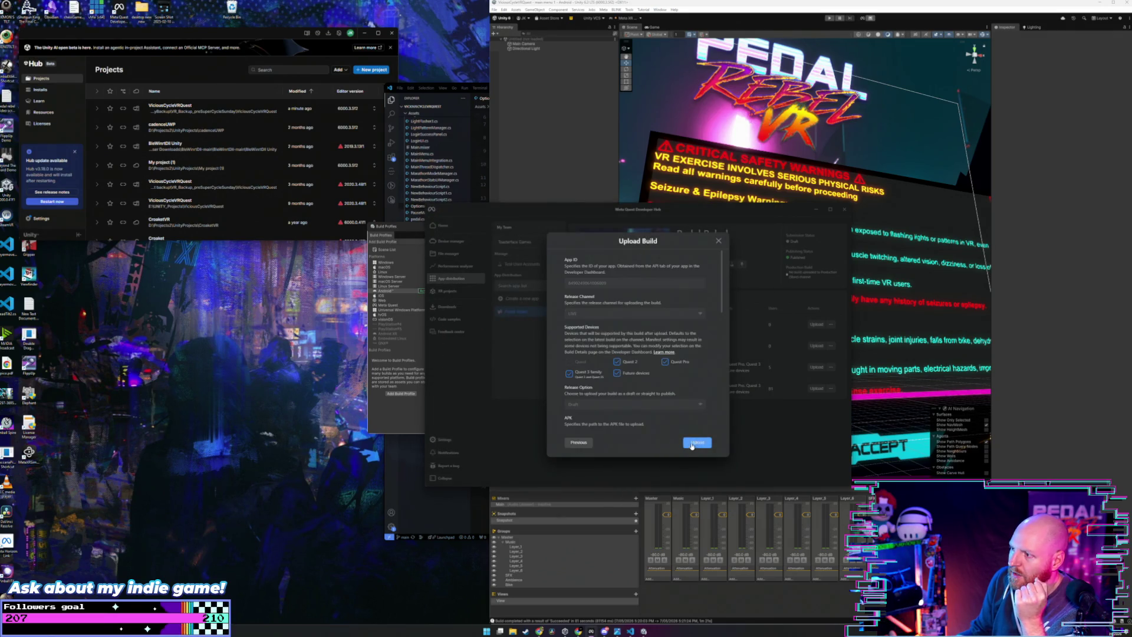
pyautogui.scroll(-10, 664, 363)
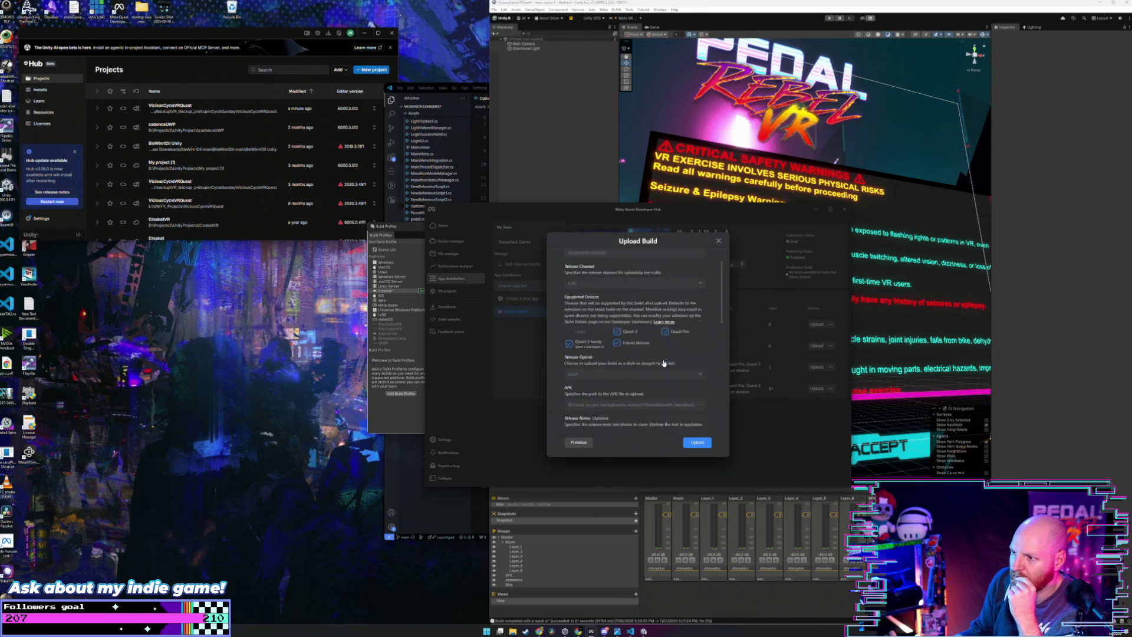
pyautogui.click(695, 445)
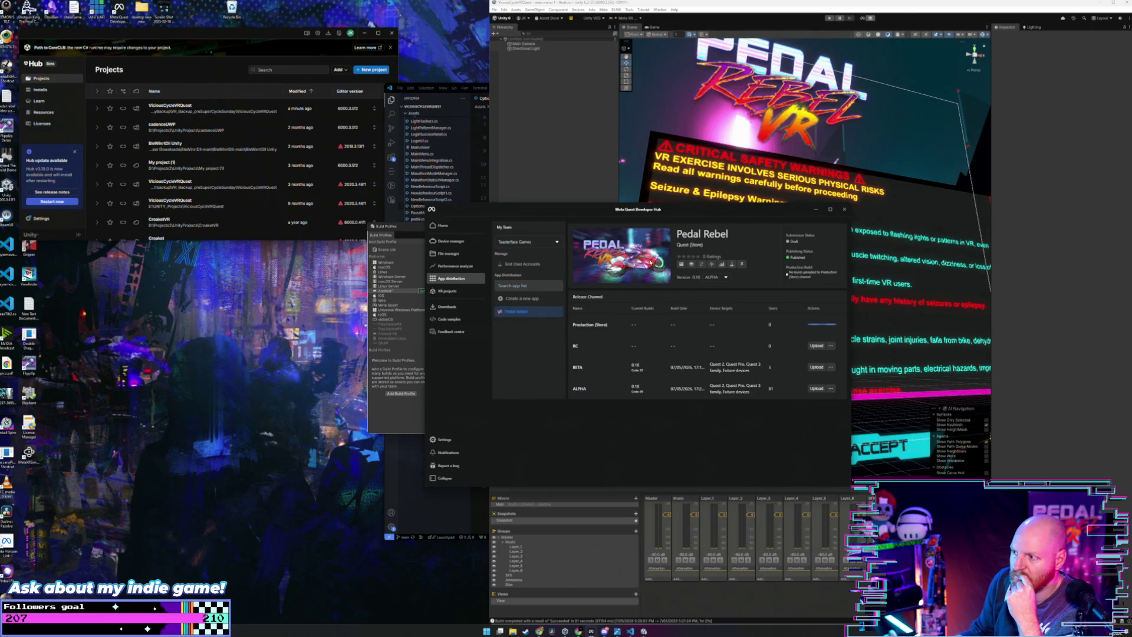
pyautogui.moveTo(693, 213)
pyautogui.mouseDown()
pyautogui.moveTo(381, 193)
pyautogui.moveTo(314, 175)
pyautogui.mouseUp()
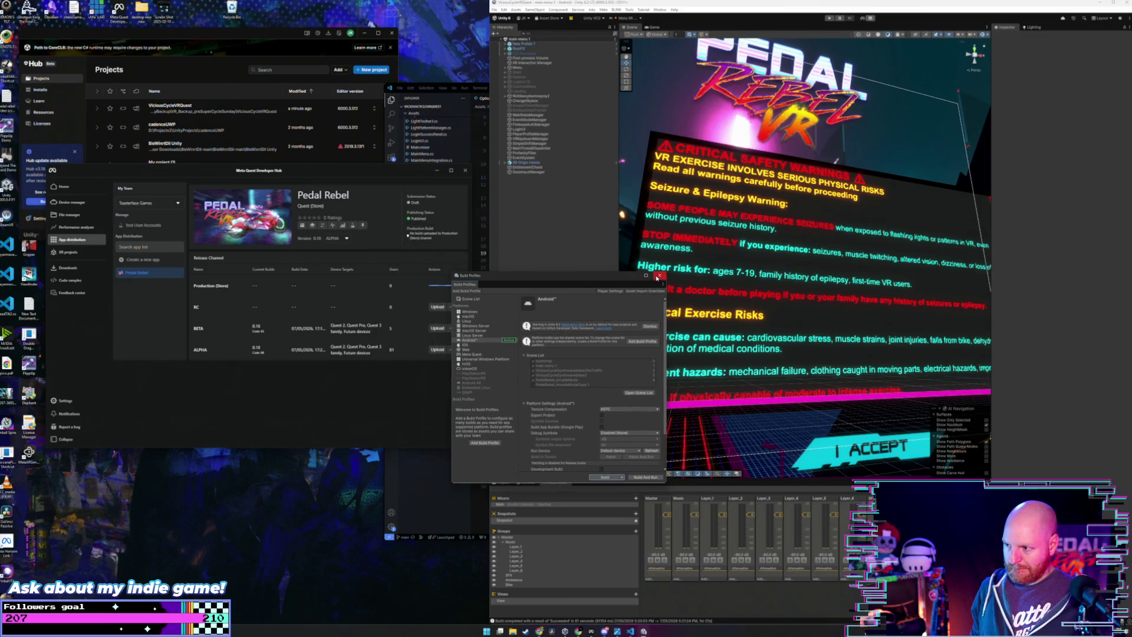
# Step: Quit Unity via File > Exit, close VS Code, and minimize Unity Hub
pyautogui.click(494, 10)
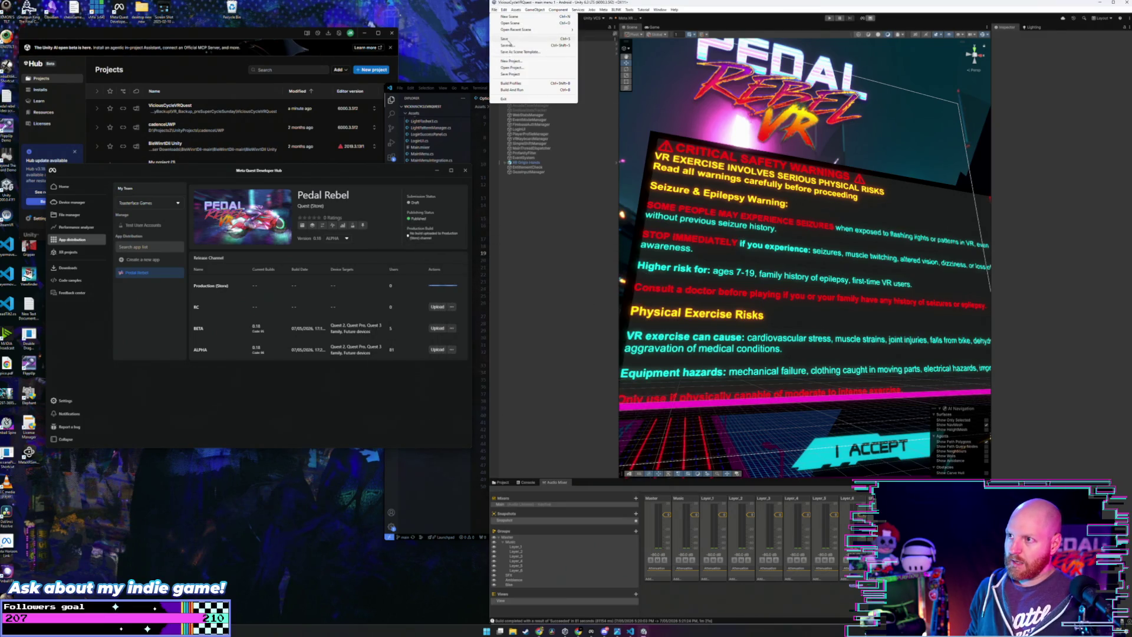
pyautogui.click(498, 10)
pyautogui.click(499, 9)
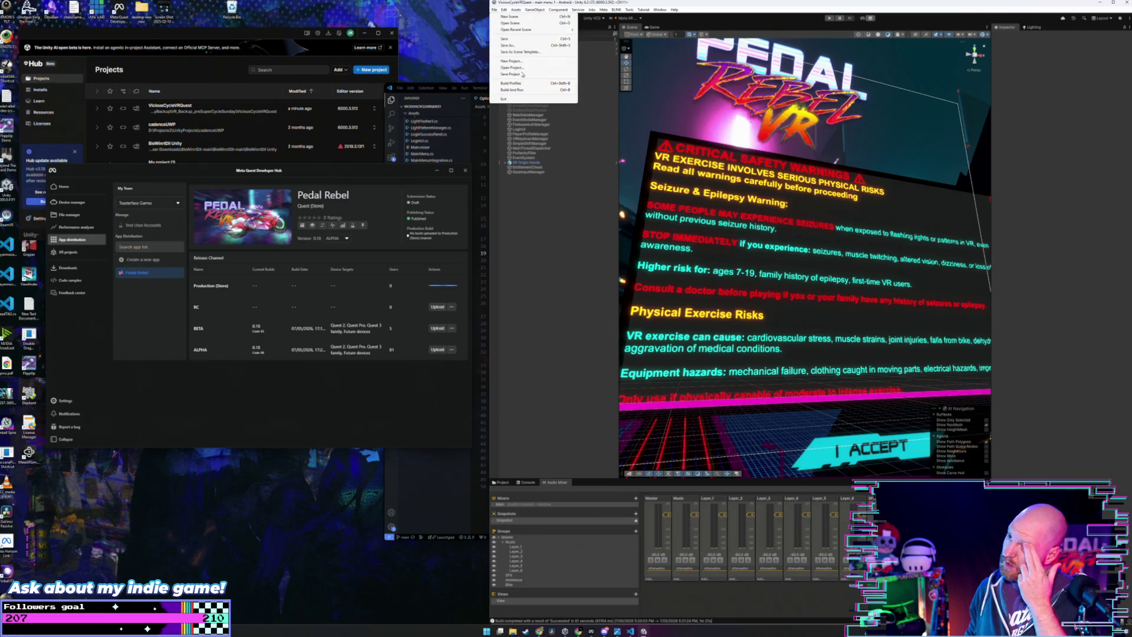
pyautogui.click(551, 73)
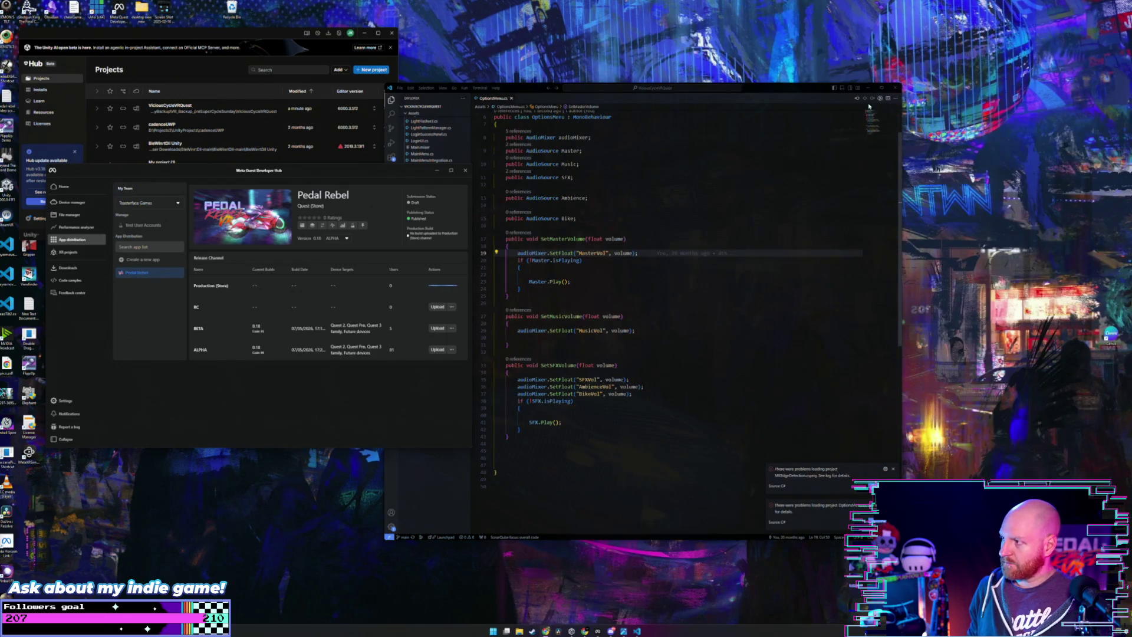
pyautogui.click(896, 87)
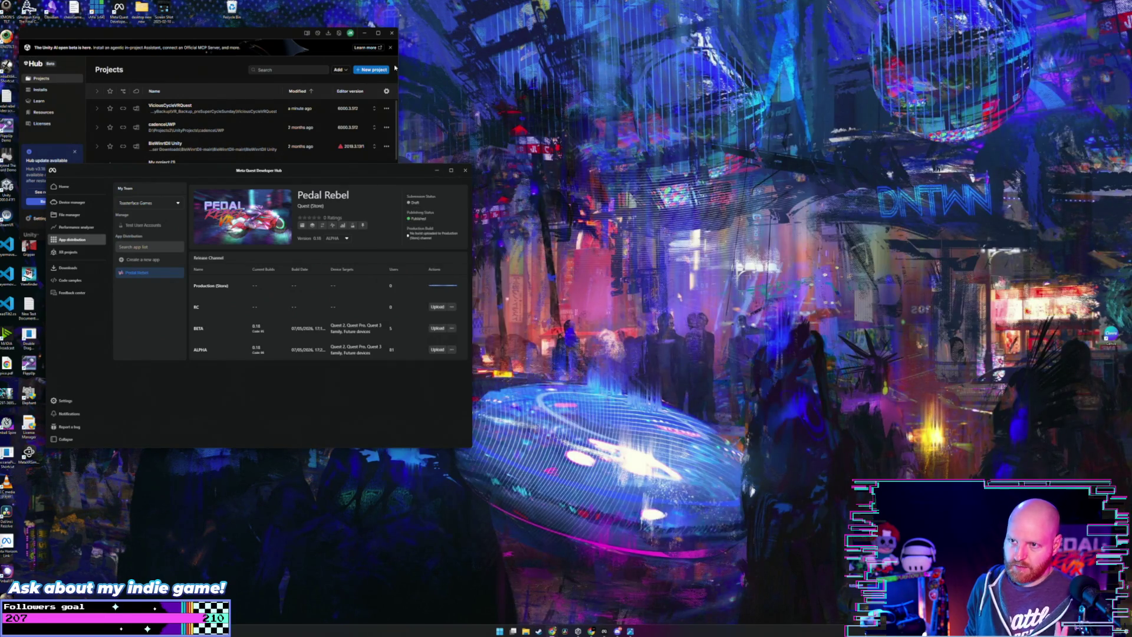
pyautogui.click(365, 33)
# Step: Reposition the Developer Hub window while the Production (Store) build upload finishes
pyautogui.moveTo(342, 171); pyautogui.dragTo(339, 95)
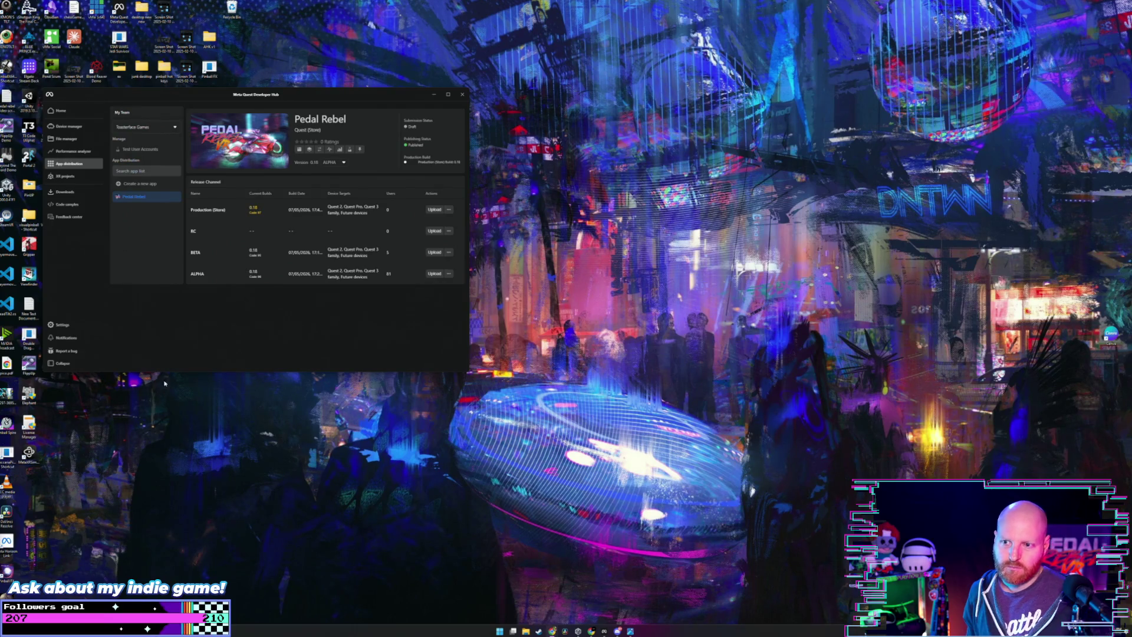
pyautogui.moveTo(283, 95); pyautogui.dragTo(412, 118)
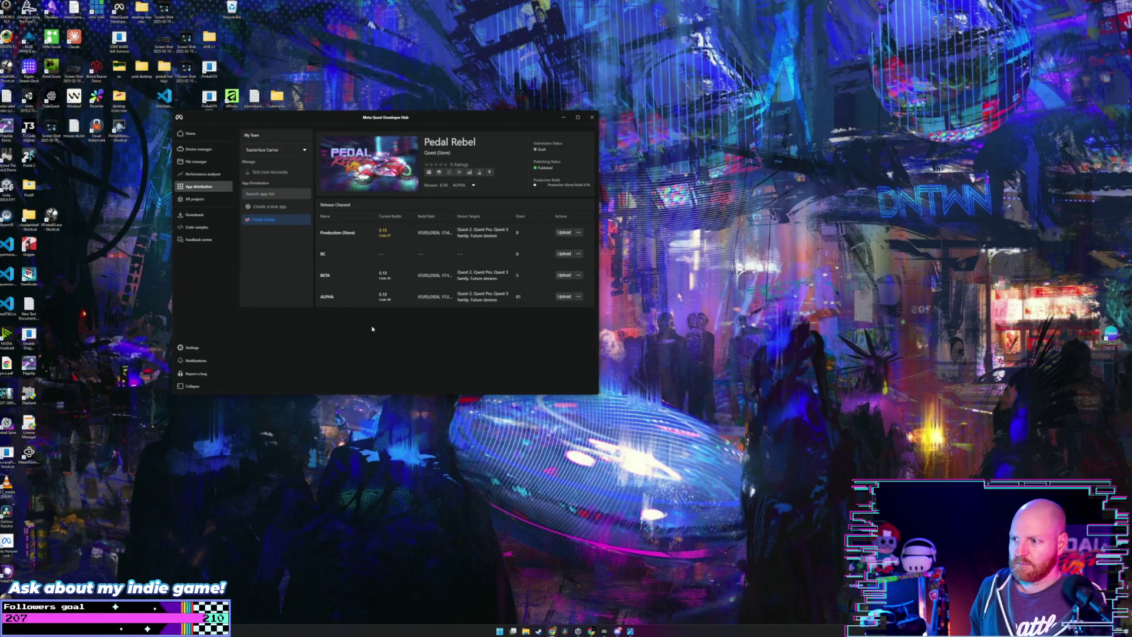
pyautogui.moveTo(421, 120); pyautogui.dragTo(469, 158)
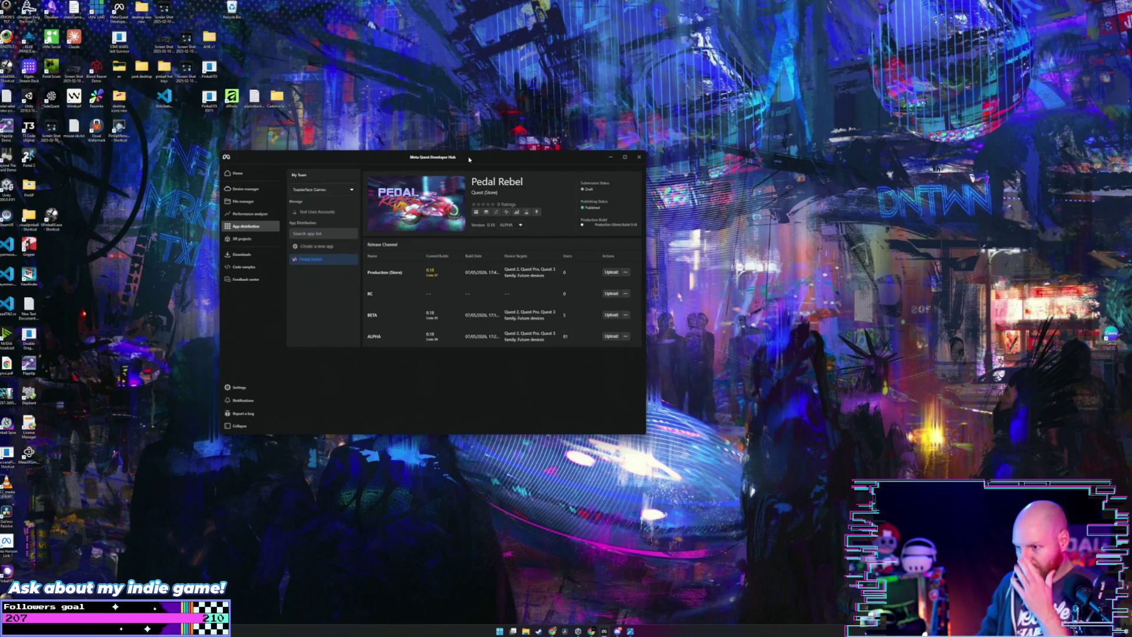
# Step: Adjust the release channels window's position through several moves, leaving it near the upper-left corner
pyautogui.moveTo(406, 169)
pyautogui.mouseDown()
pyautogui.moveTo(363, 156)
pyautogui.moveTo(324, 103)
pyautogui.mouseUp()
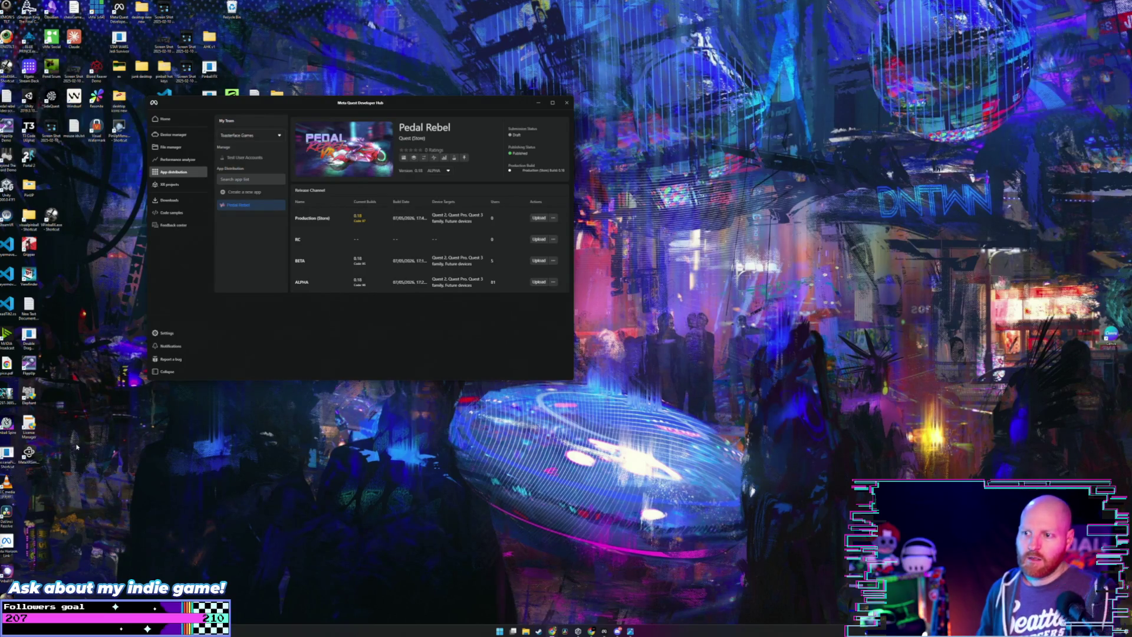
pyautogui.moveTo(303, 106); pyautogui.dragTo(315, 99)
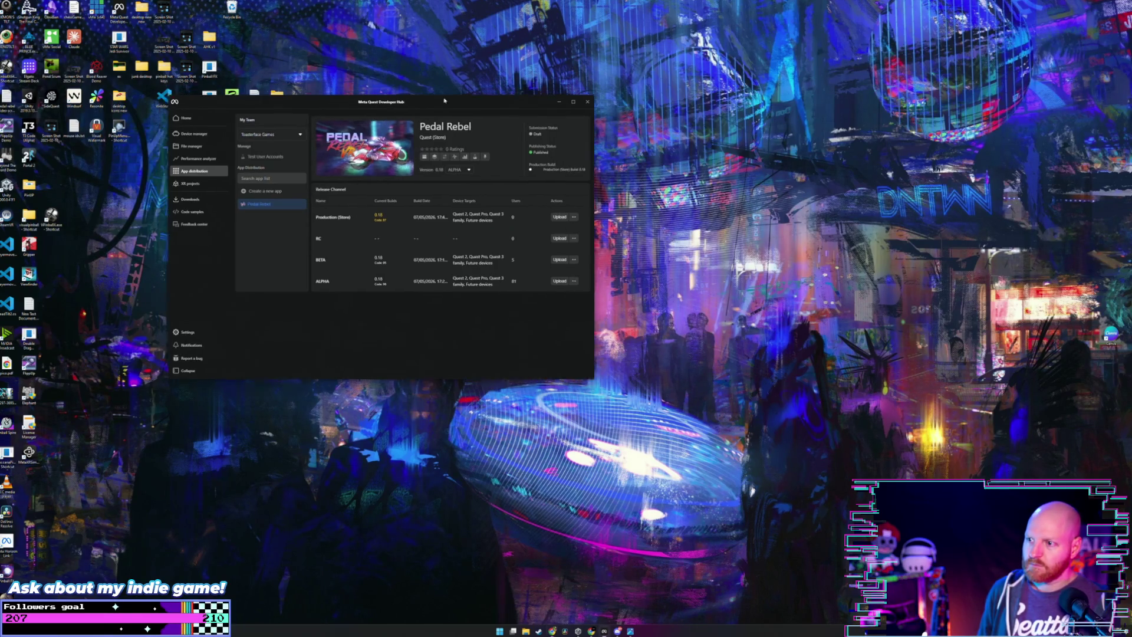
pyautogui.moveTo(381, 100); pyautogui.dragTo(403, 112)
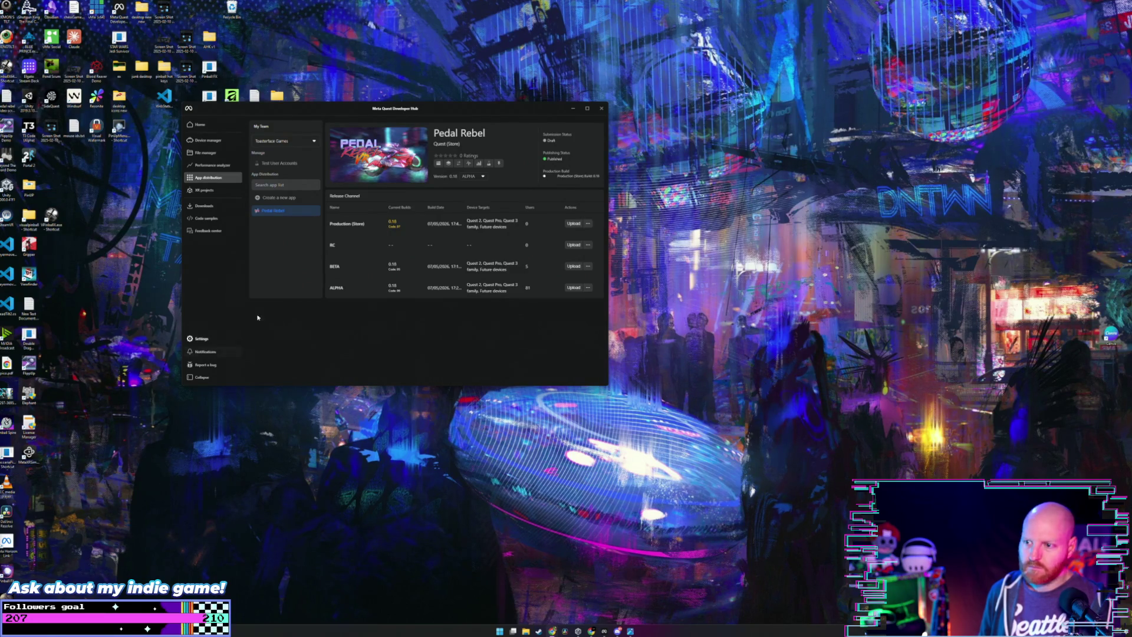
pyautogui.moveTo(342, 110)
pyautogui.mouseDown()
pyautogui.moveTo(349, 123)
pyautogui.moveTo(292, 124)
pyautogui.mouseUp()
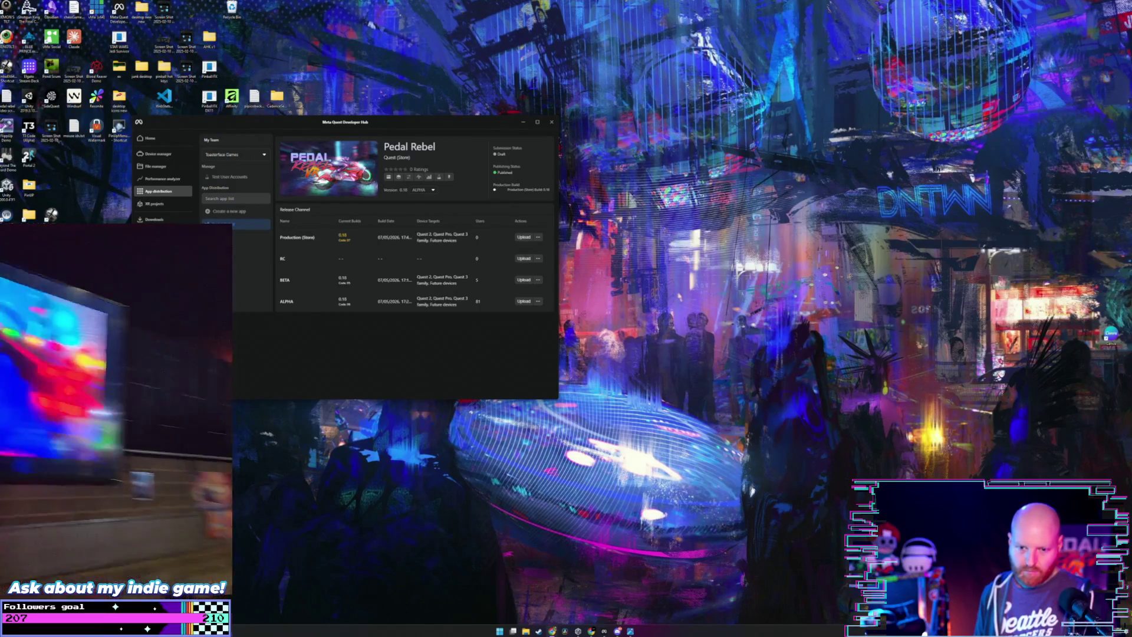
pyautogui.moveTo(257, 124)
pyautogui.mouseDown()
pyautogui.moveTo(281, 115)
pyautogui.moveTo(210, 65)
pyautogui.mouseUp()
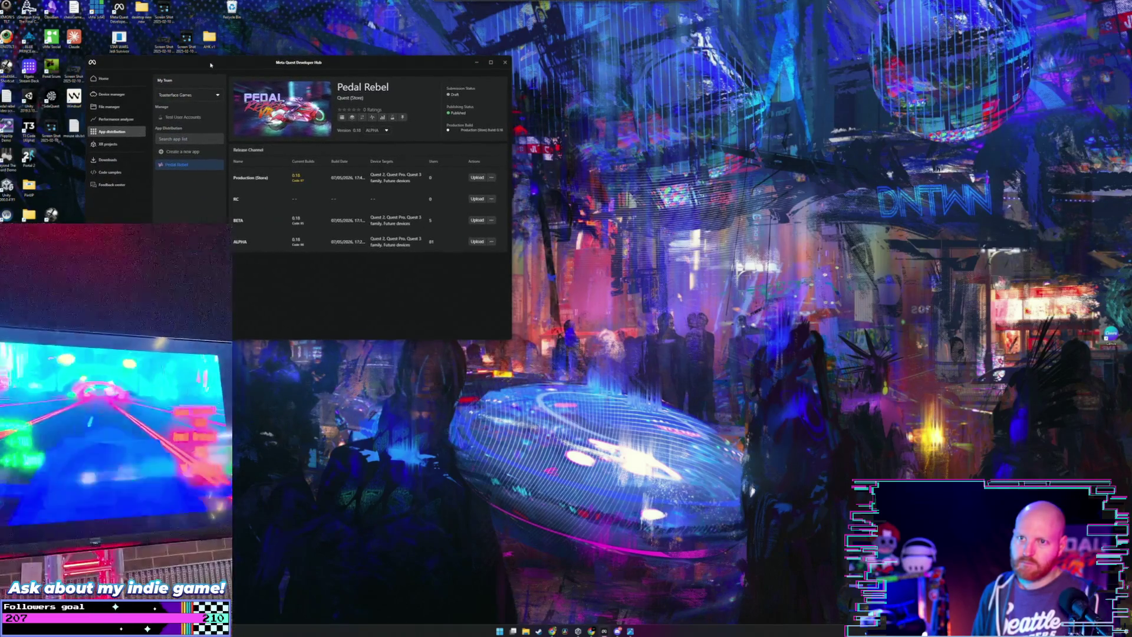